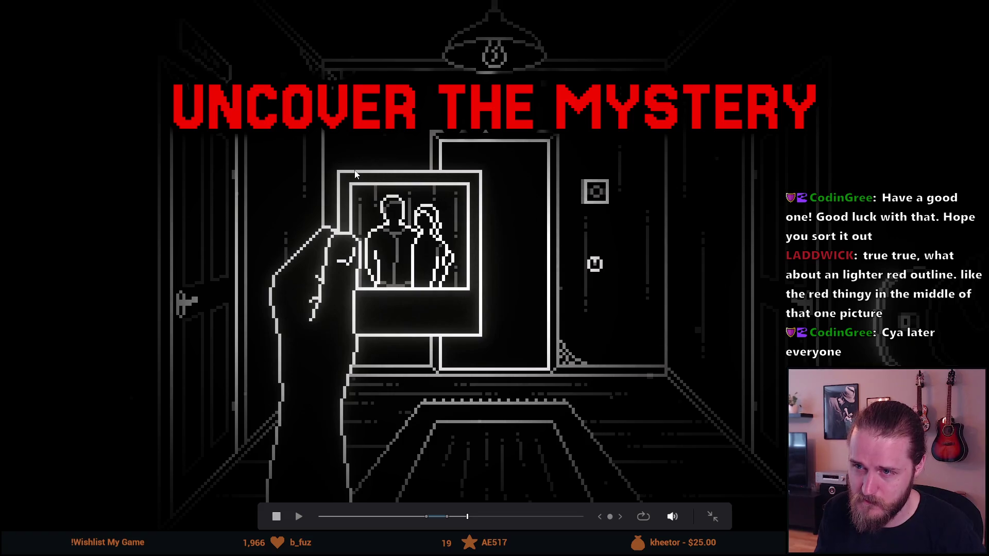
Leave cinema viewer mode and save the SoG_Trailer project with Ctrl+S
{"action": "key", "text": "Escape"}
{"action": "key", "text": "ctrl+s"}
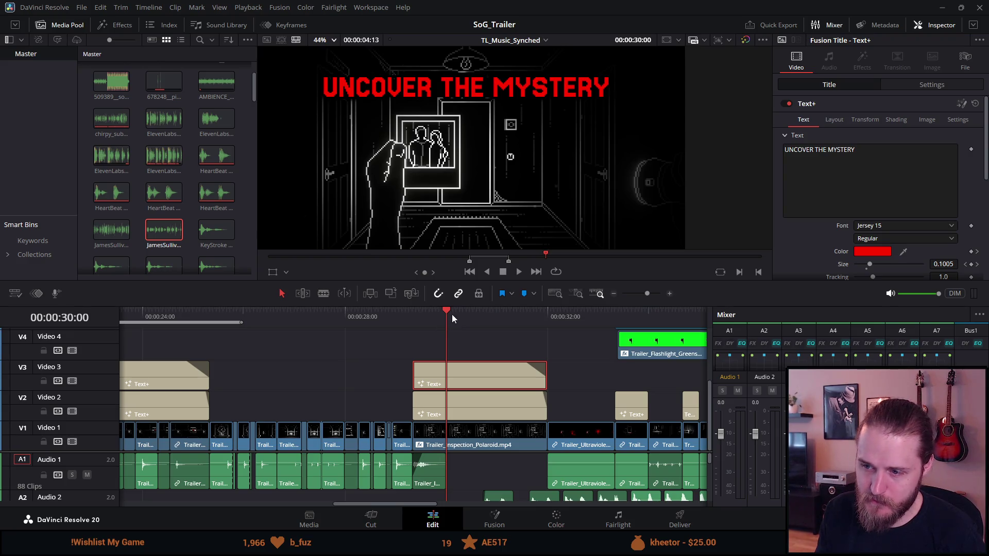
Jump to the SOLVE PUZZLES title at 23:46 and show its Inspector Shading settings
{"action": "scroll", "coordinate": [388, 337], "scroll_direction": "left", "scroll_amount": 6}
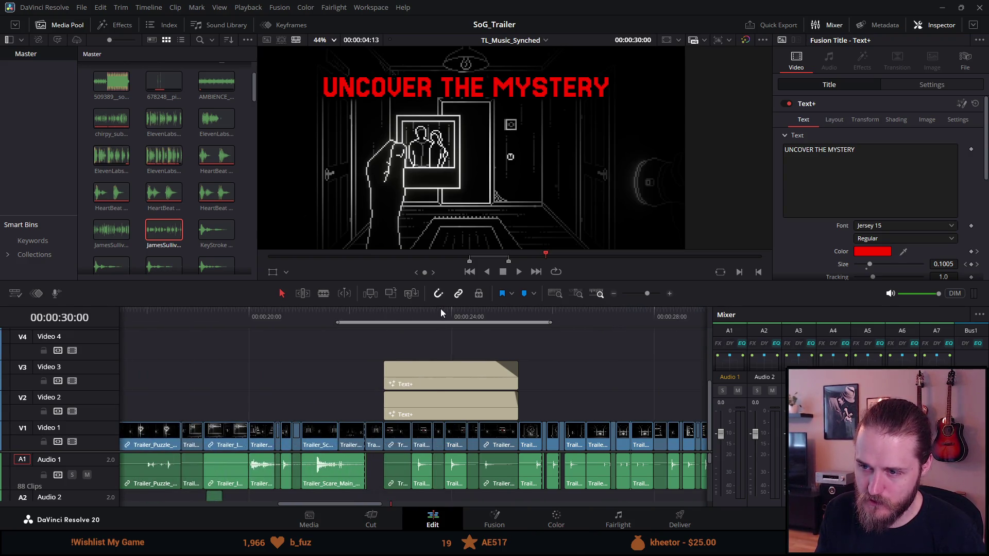
{"action": "left_click", "coordinate": [440, 310]}
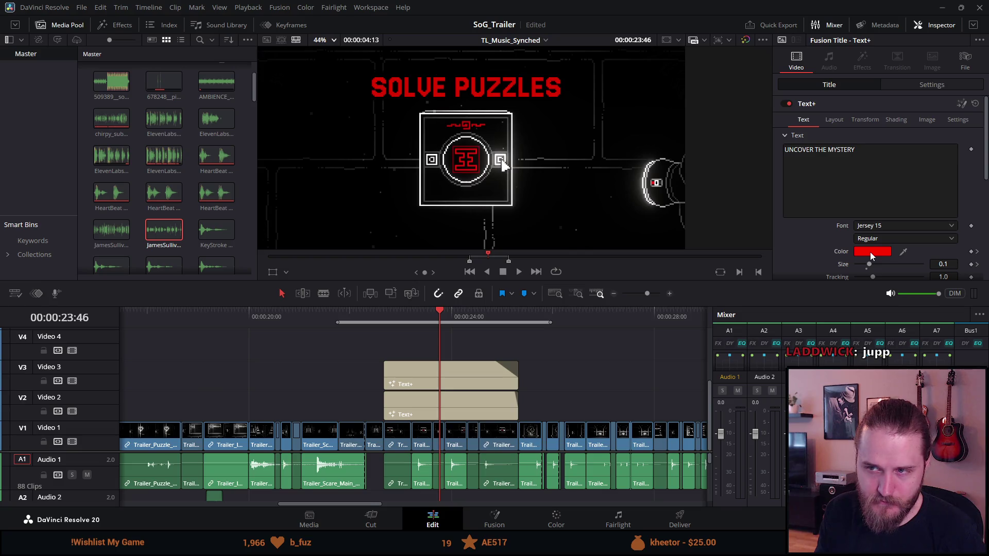
{"action": "left_click", "coordinate": [866, 120]}
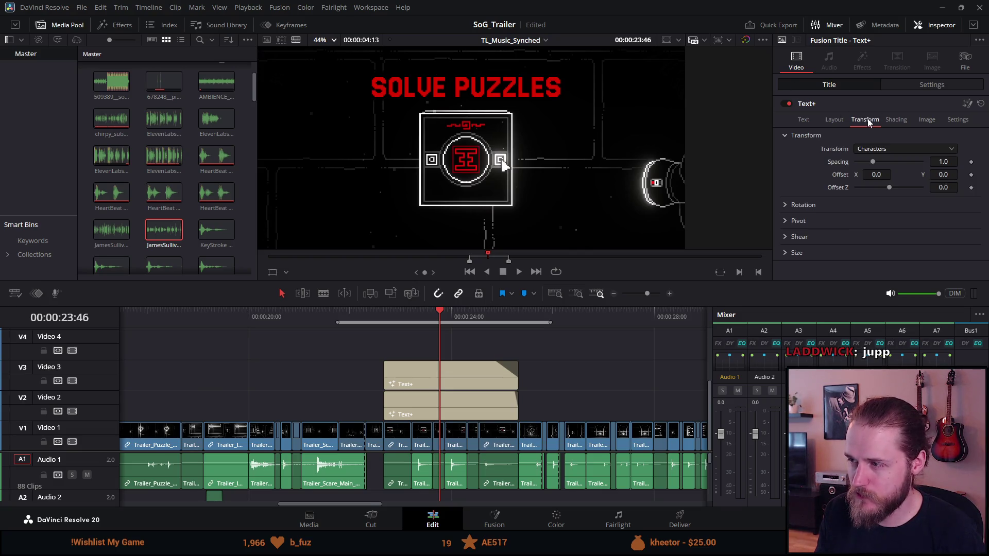
{"action": "left_click", "coordinate": [843, 119]}
{"action": "left_click", "coordinate": [854, 120]}
{"action": "left_click", "coordinate": [891, 120]}
{"action": "scroll", "coordinate": [821, 242], "scroll_direction": "down", "scroll_amount": 4}
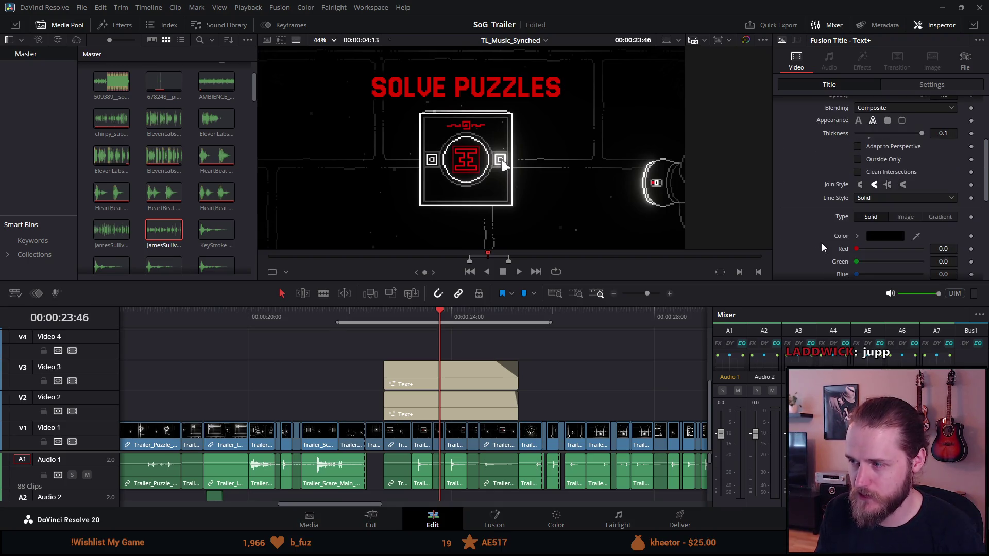
Try a strong red shading colour, then cancel so the colour stays black
{"action": "left_click", "coordinate": [877, 236]}
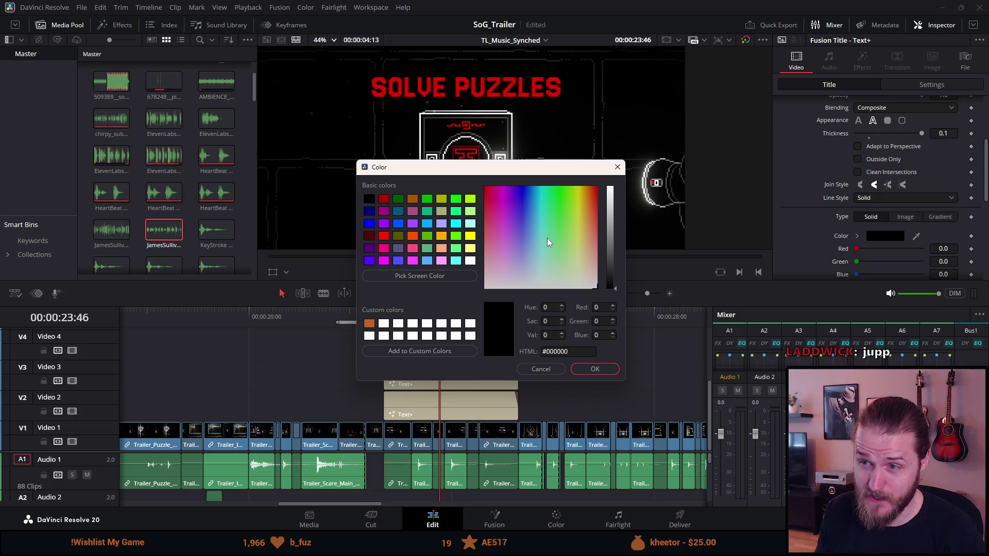
{"action": "left_click_drag", "start_coordinate": [547, 238], "coordinate": [622, 179]}
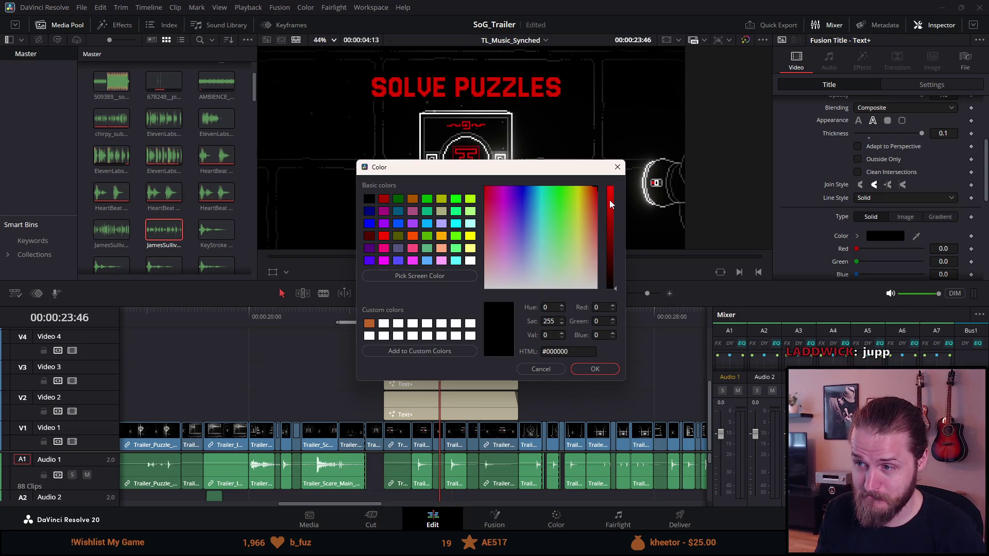
{"action": "left_click", "coordinate": [610, 201]}
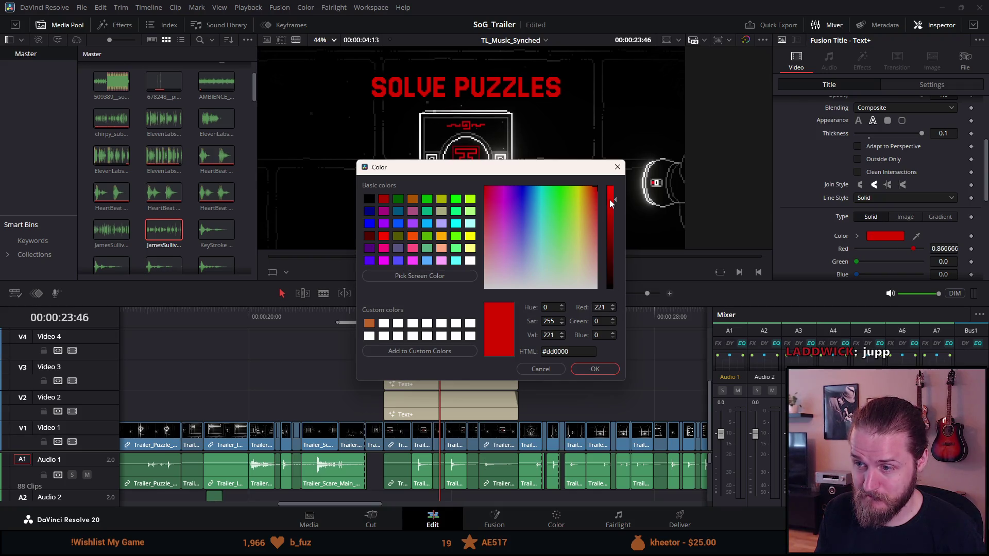
{"action": "left_click", "coordinate": [547, 369]}
{"action": "scroll", "coordinate": [563, 376], "scroll_direction": "up", "scroll_amount": 2}
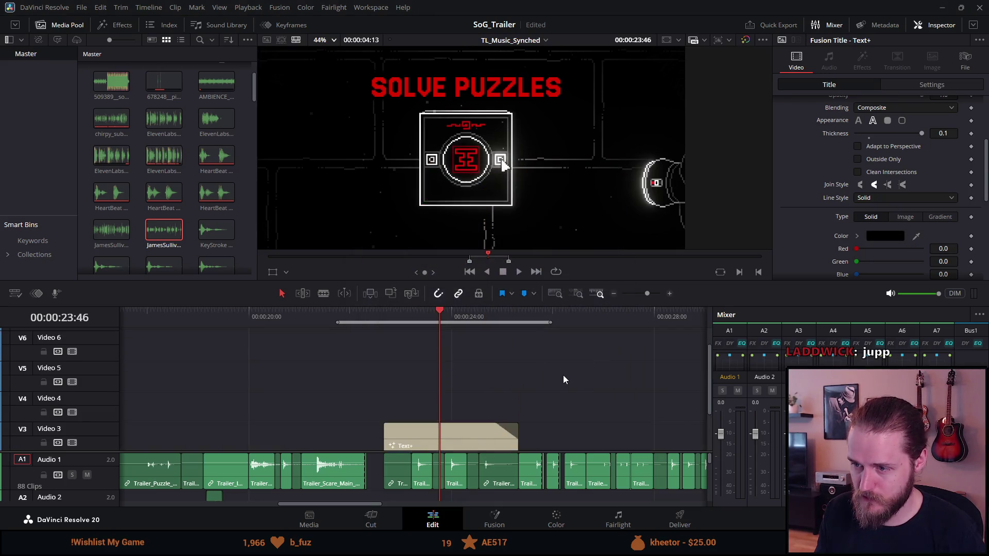
Zoom the timeline around 23:45 and park the playhead on the SOLVE PUZZLES title
{"action": "scroll", "coordinate": [564, 380], "scroll_direction": "right", "scroll_amount": 2}
{"action": "scroll", "coordinate": [563, 379], "scroll_direction": "up", "scroll_amount": 1}
{"action": "scroll", "coordinate": [563, 380], "scroll_direction": "down", "scroll_amount": 3}
{"action": "scroll", "coordinate": [563, 380], "scroll_direction": "up", "scroll_amount": 1}
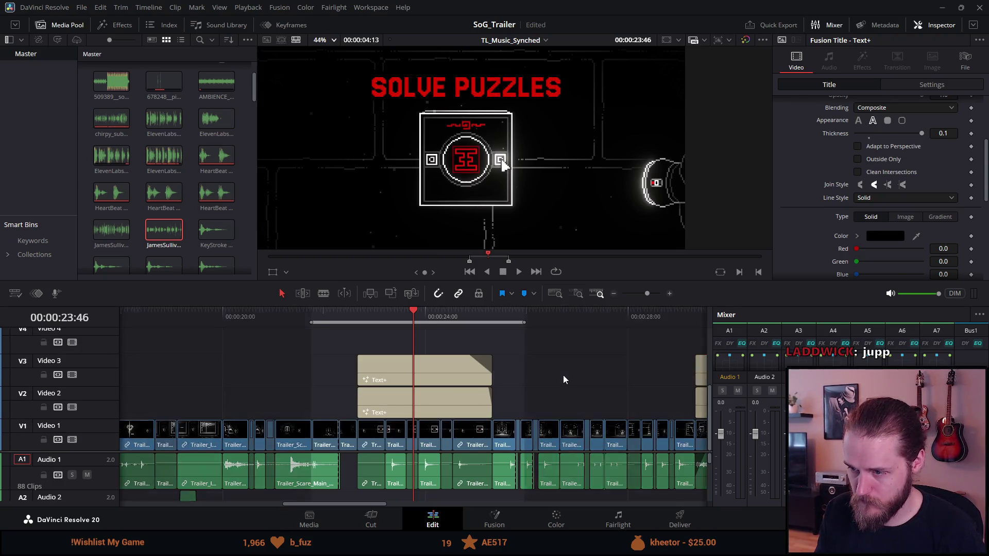
{"action": "scroll", "coordinate": [563, 376], "scroll_direction": "up", "scroll_amount": 1}
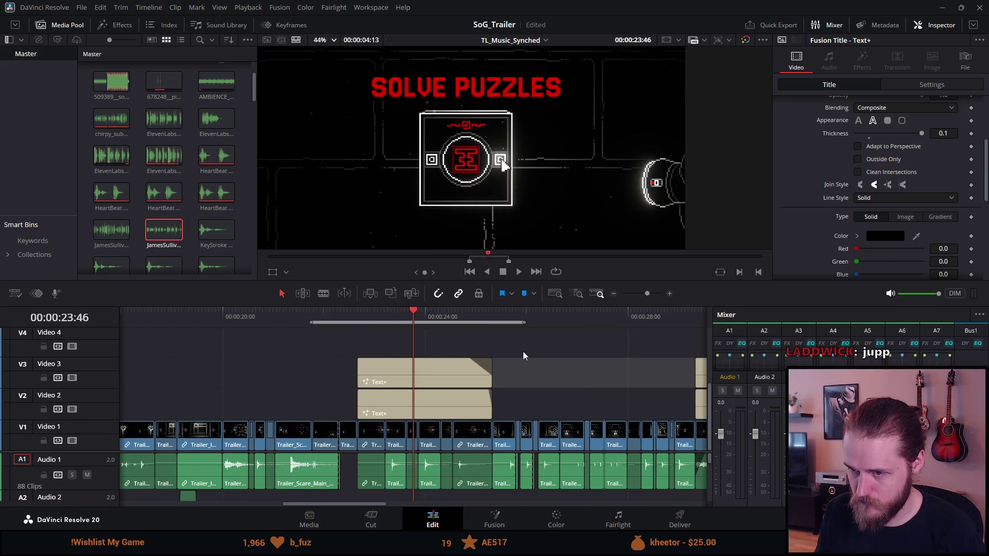
{"action": "left_click", "coordinate": [370, 320]}
{"action": "scroll", "coordinate": [340, 357], "scroll_direction": "up", "scroll_amount": 2}
{"action": "scroll", "coordinate": [340, 359], "scroll_direction": "down", "scroll_amount": 2}
{"action": "scroll", "coordinate": [339, 358], "scroll_direction": "down", "scroll_amount": 3, "text": "shift"}
{"action": "scroll", "coordinate": [338, 359], "scroll_direction": "down", "scroll_amount": 5, "text": "alt"}
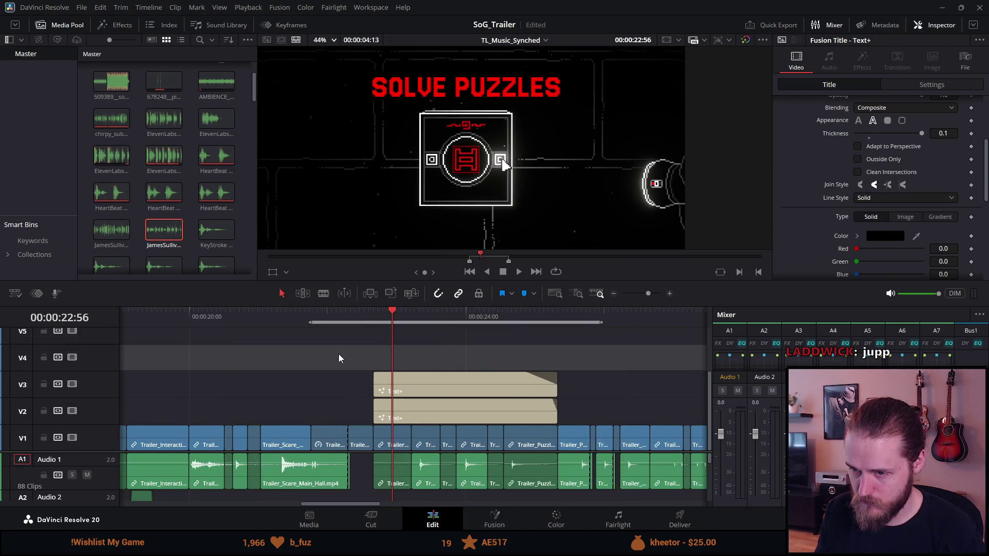
{"action": "left_click", "coordinate": [515, 317]}
{"action": "left_click", "coordinate": [425, 314]}
Select the Video 3 Text+ title and bring up its Red Outline shading element
{"action": "scroll", "coordinate": [425, 354], "scroll_direction": "up", "scroll_amount": 5, "text": "alt"}
{"action": "scroll", "coordinate": [425, 354], "scroll_direction": "up", "scroll_amount": 3, "text": "alt"}
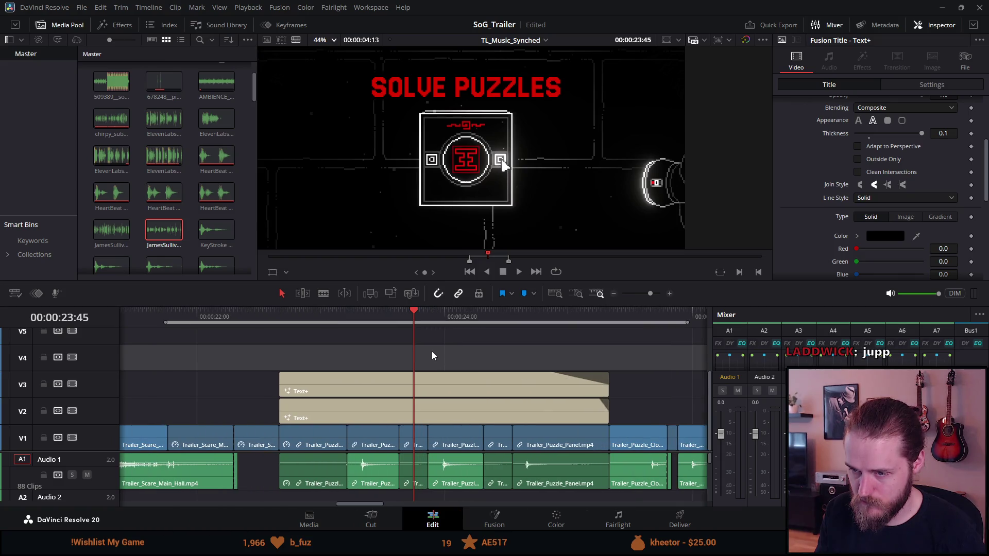
{"action": "left_click", "coordinate": [422, 385]}
{"action": "scroll", "coordinate": [809, 139], "scroll_direction": "up", "scroll_amount": 3}
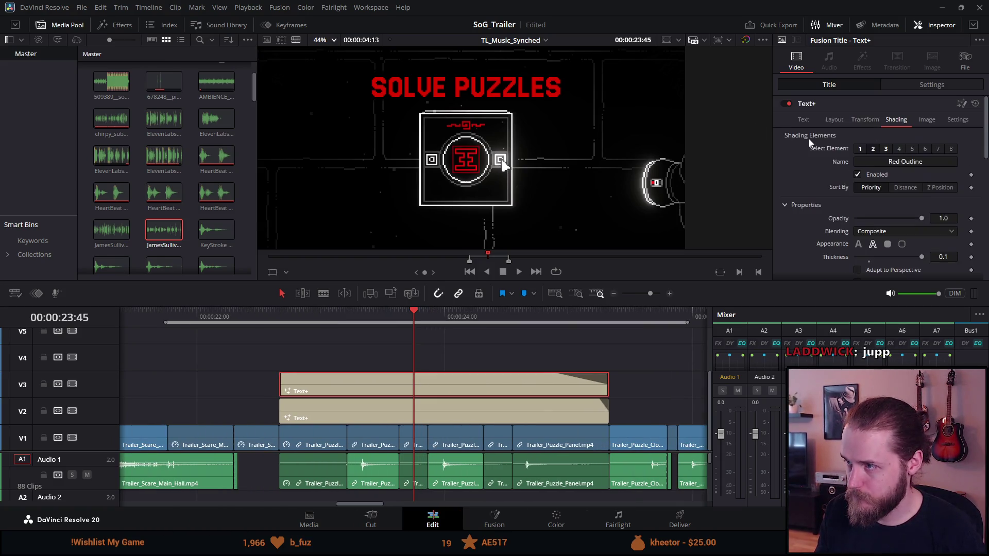
Set the Red Outline shading colour to light red #ff5050 (R255, G80, B80)
{"action": "scroll", "coordinate": [853, 235], "scroll_direction": "down", "scroll_amount": 3}
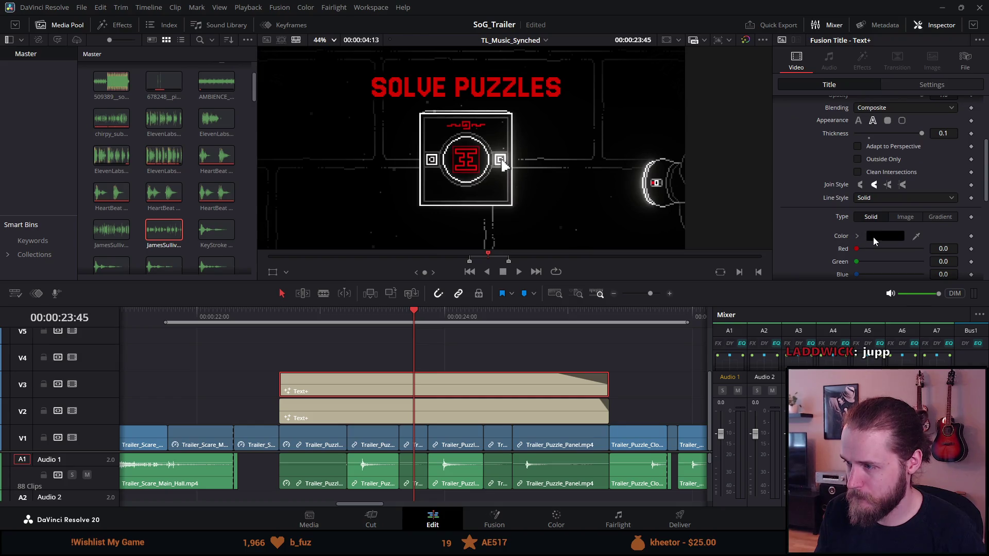
{"action": "left_click", "coordinate": [872, 237]}
{"action": "left_click_drag", "start_coordinate": [541, 200], "coordinate": [658, 150]}
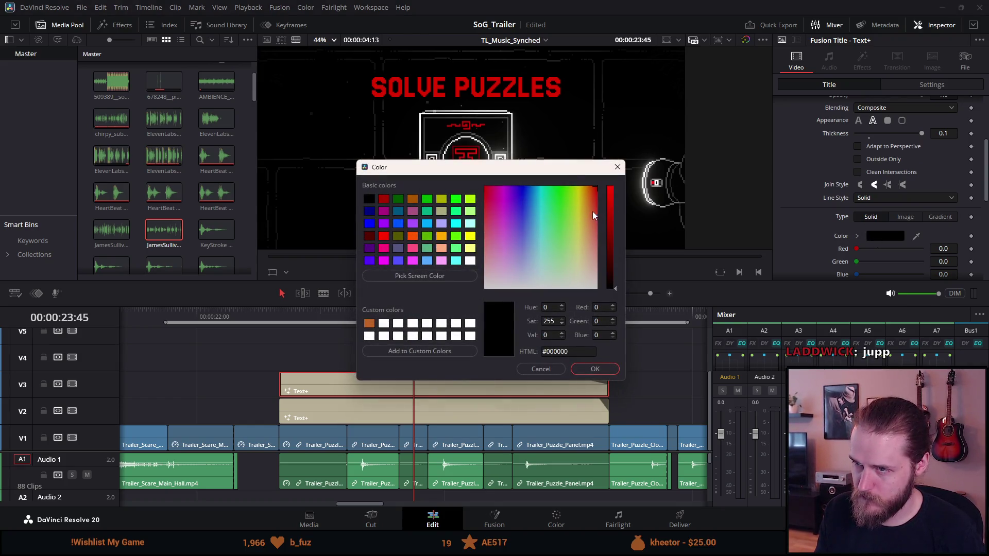
{"action": "mouse_move", "coordinate": [609, 271]}
{"action": "left_mouse_down"}
{"action": "mouse_move", "coordinate": [599, 191]}
{"action": "mouse_move", "coordinate": [600, 222]}
{"action": "left_mouse_up"}
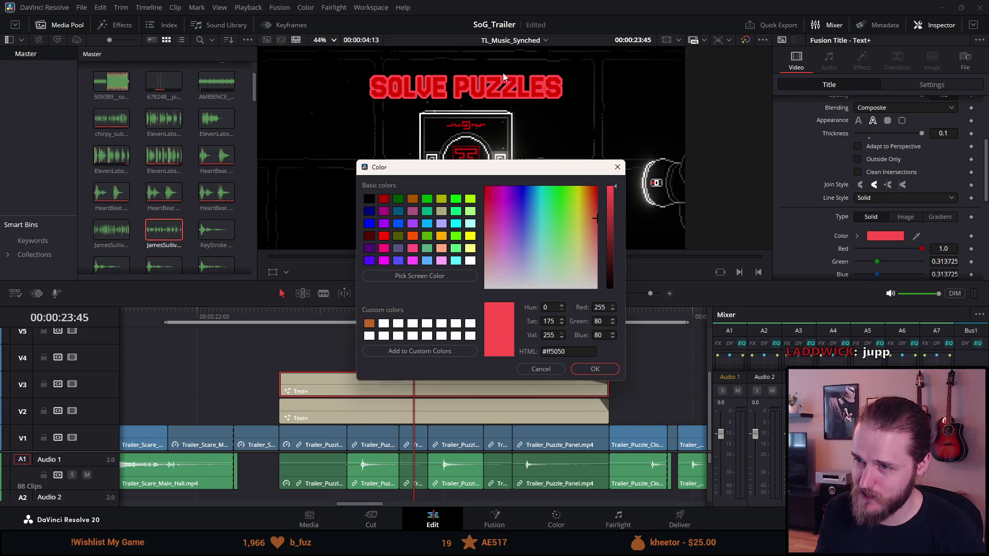
{"action": "left_click", "coordinate": [594, 370]}
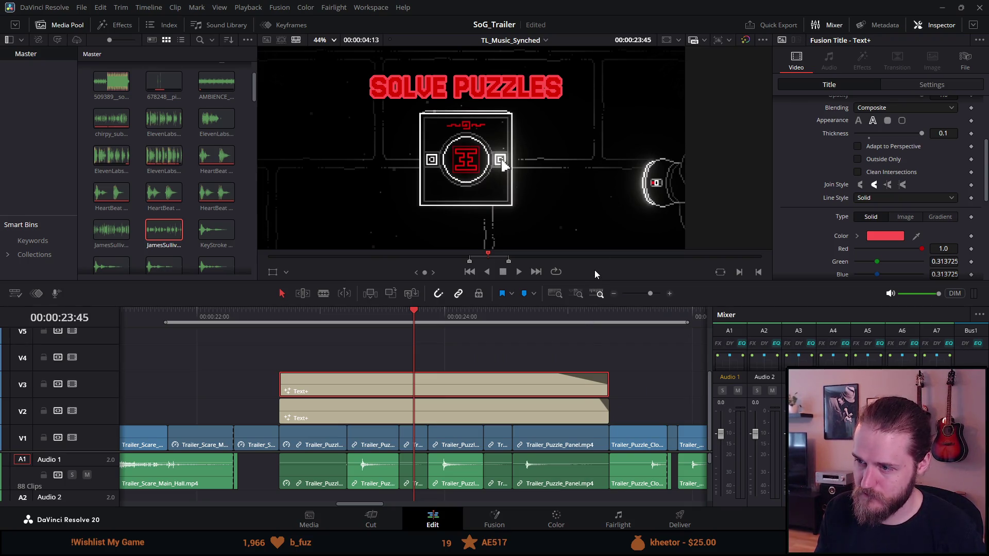
{"action": "left_click", "coordinate": [600, 332]}
{"action": "key", "text": "f"}
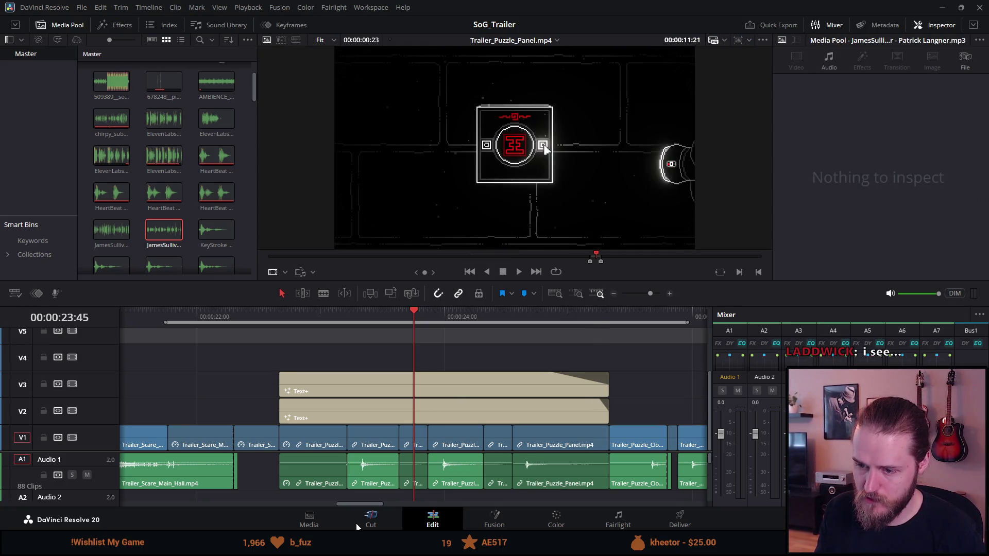
{"action": "left_click", "coordinate": [368, 519]}
{"action": "left_click", "coordinate": [415, 521]}
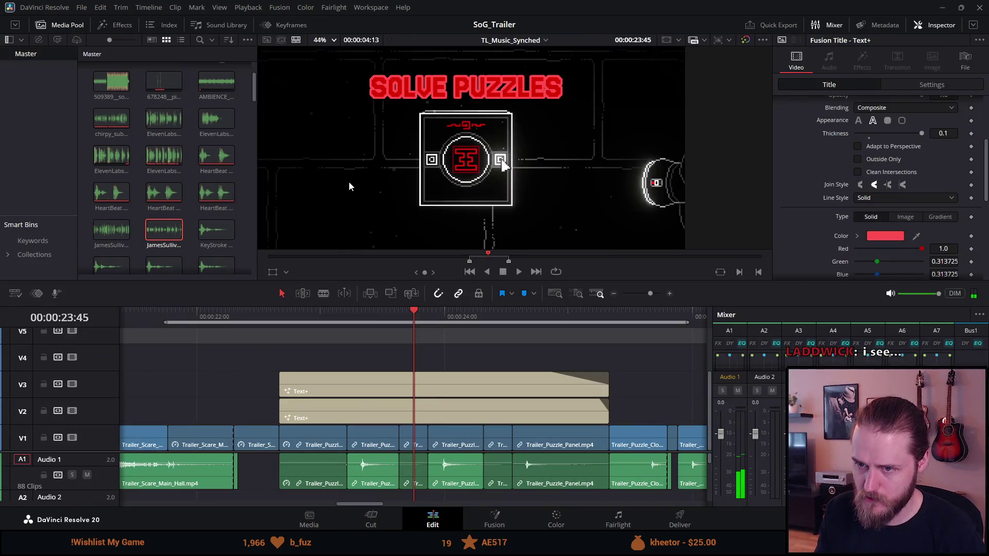
{"action": "key", "text": "f"}
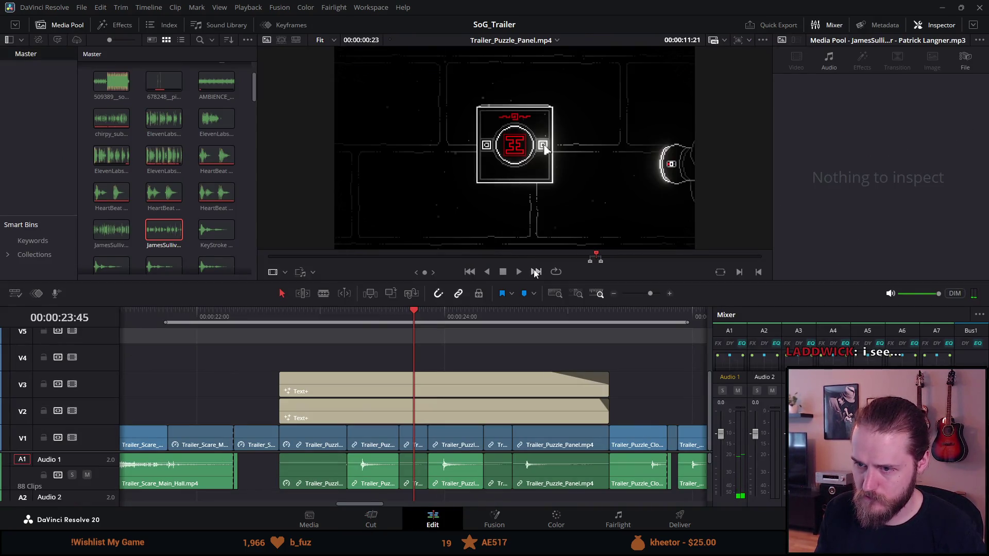
{"action": "key", "text": "ctrl+f"}
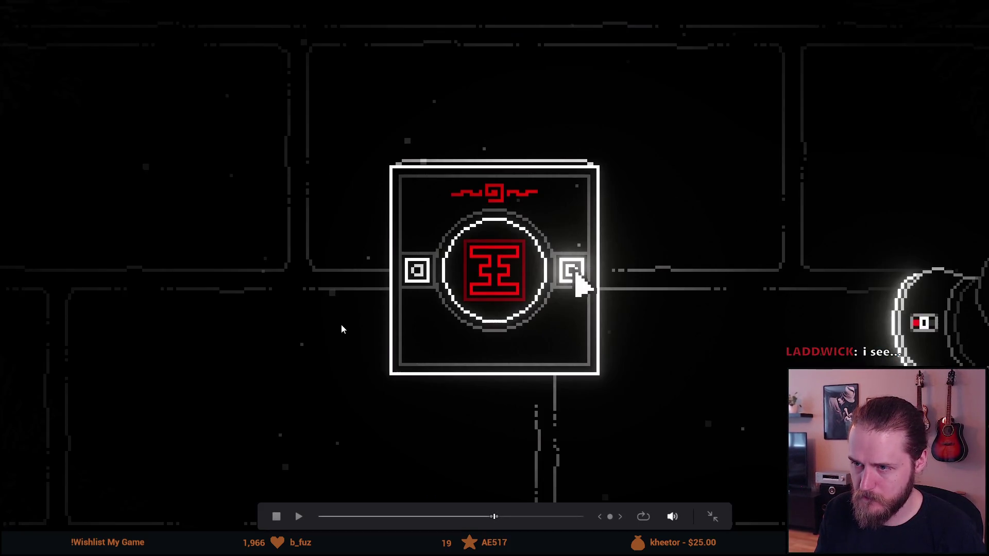
{"action": "key", "text": "Escape"}
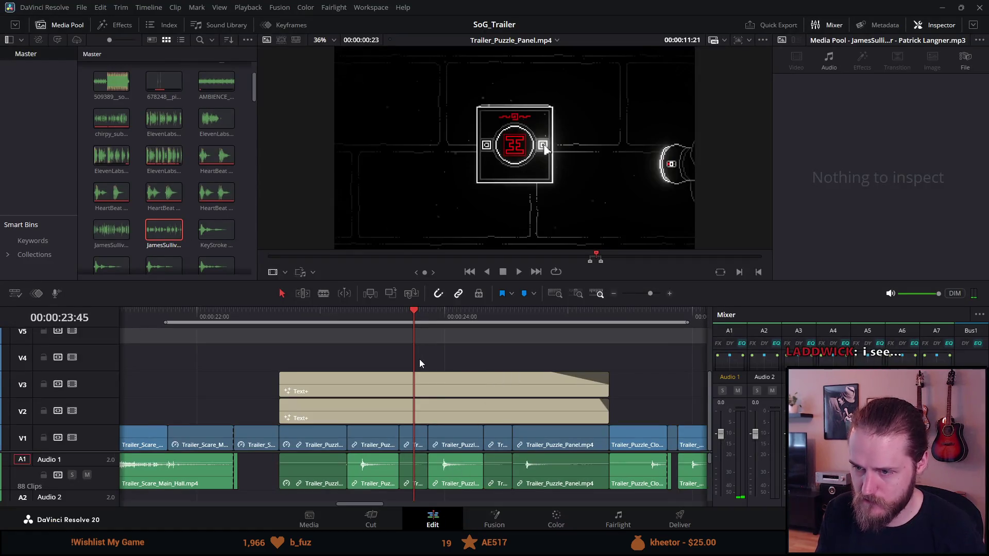
{"action": "mouse_move", "coordinate": [403, 315]}
{"action": "left_mouse_down"}
{"action": "mouse_move", "coordinate": [381, 314]}
{"action": "mouse_move", "coordinate": [401, 314]}
{"action": "left_mouse_up"}
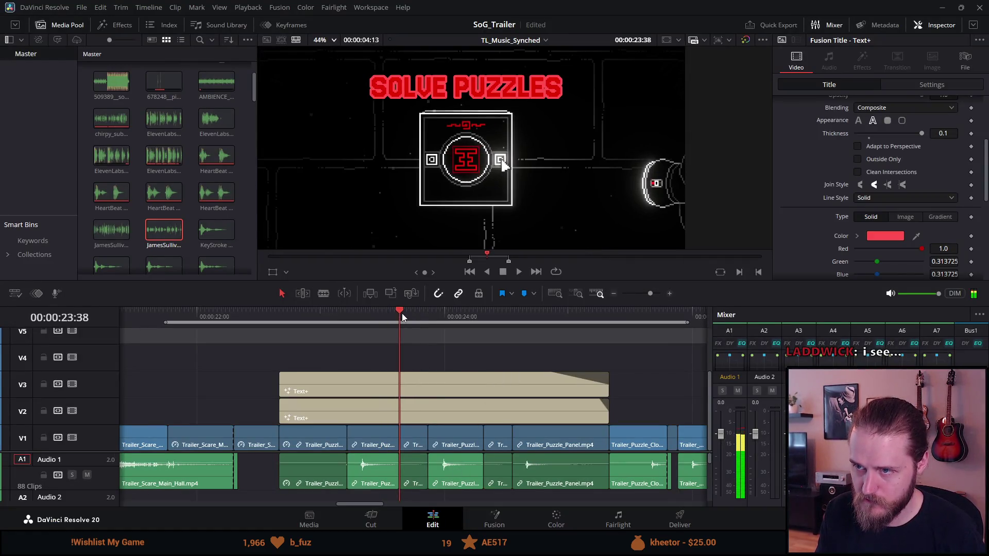
{"action": "key", "text": "ctrl+f"}
{"action": "mouse_move", "coordinate": [309, 200]}
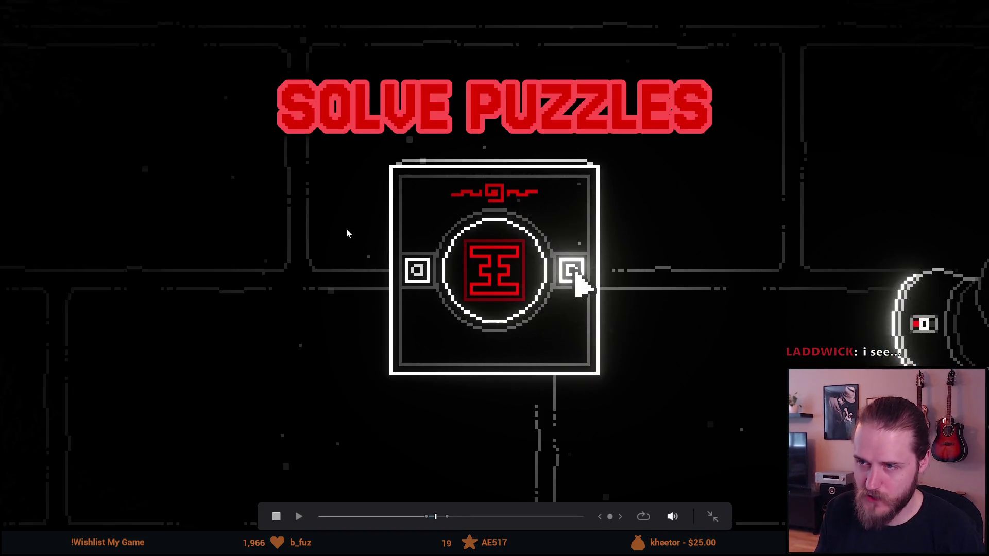
{"action": "key", "text": "Escape"}
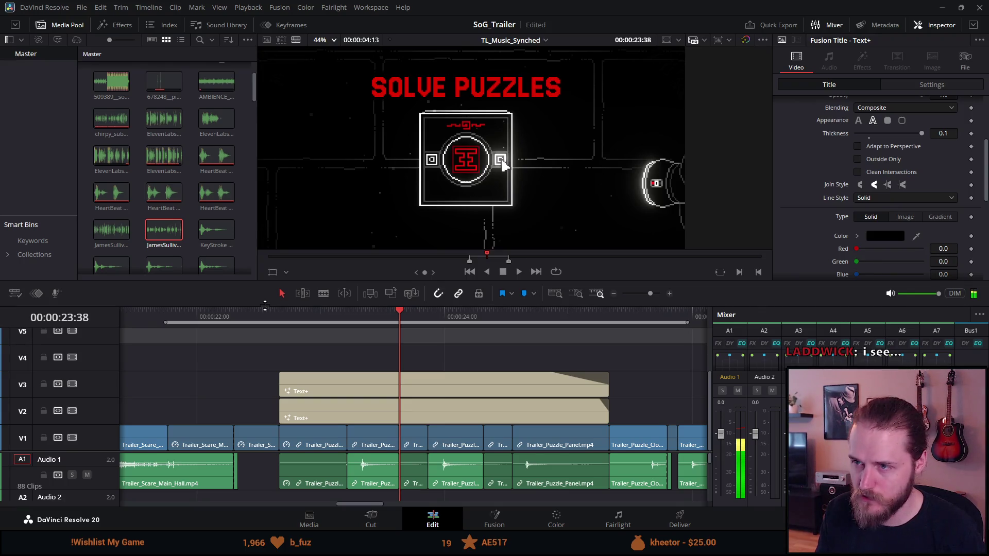
{"action": "key", "text": "ctrl+s"}
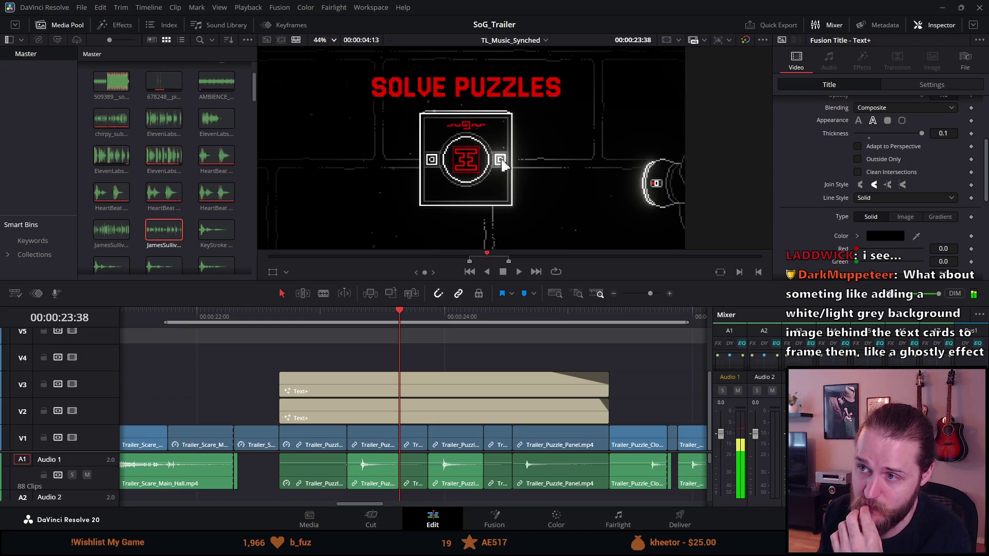
Scroll the Inspector up to review the Red Outline shading element's opacity and thickness
{"action": "scroll", "coordinate": [831, 203], "scroll_direction": "up", "scroll_amount": 4}
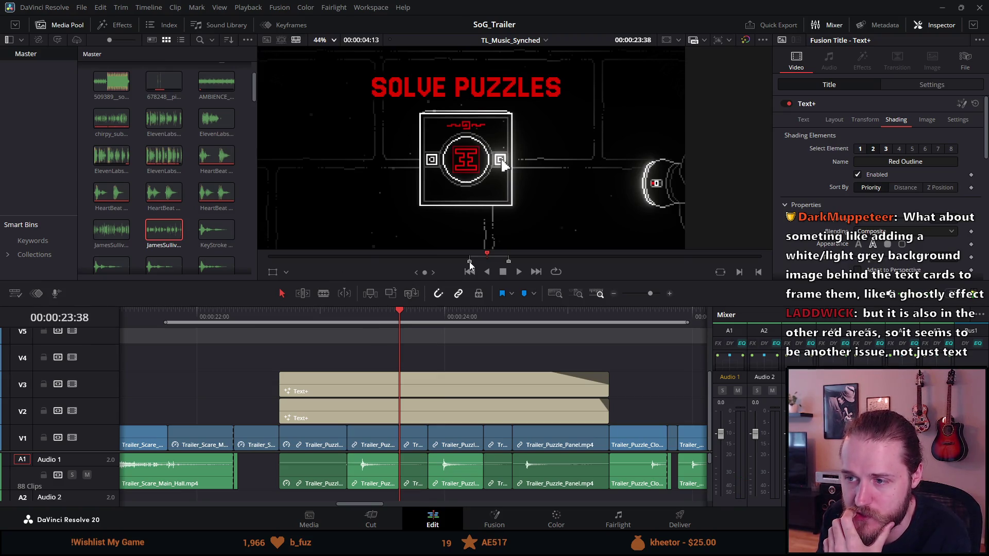
Stretch the in/out marks across the whole scrubber and return to 00:00:00:00
{"action": "left_click_drag", "start_coordinate": [469, 262], "coordinate": [245, 267]}
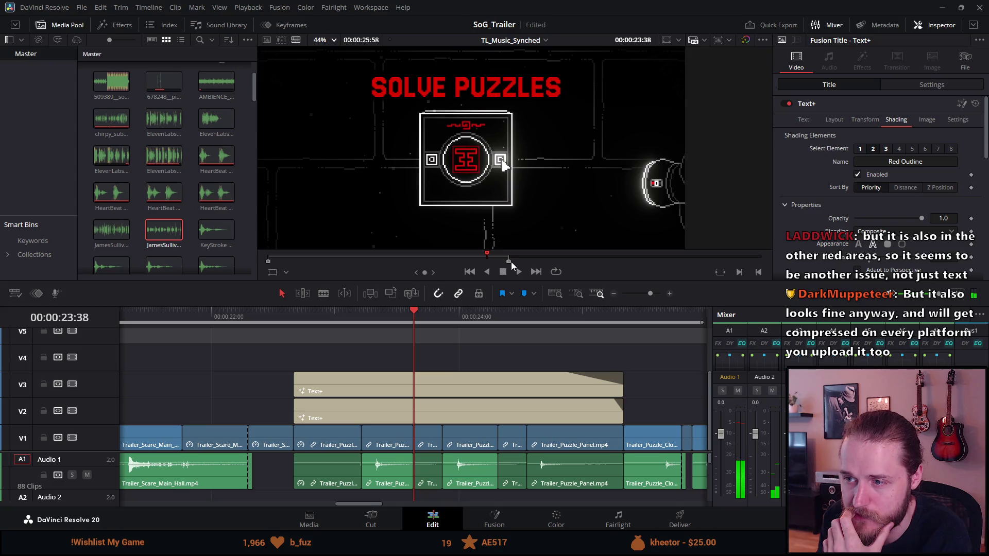
{"action": "left_click_drag", "start_coordinate": [509, 262], "coordinate": [798, 269]}
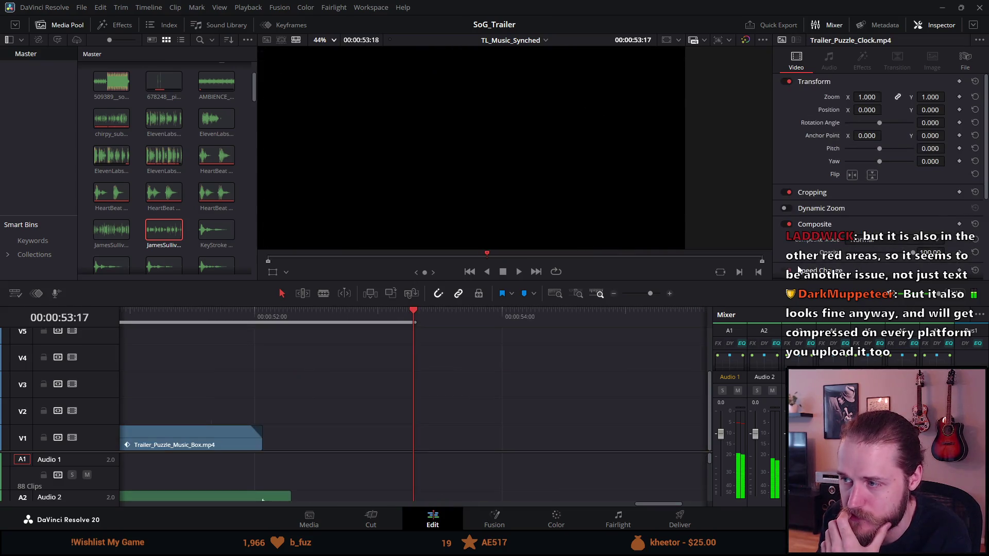
{"action": "left_click", "coordinate": [392, 315]}
{"action": "key", "text": "ctrl+minus"}
{"action": "key", "text": "ctrl+minus"}
{"action": "key", "text": "ctrl+minus"}
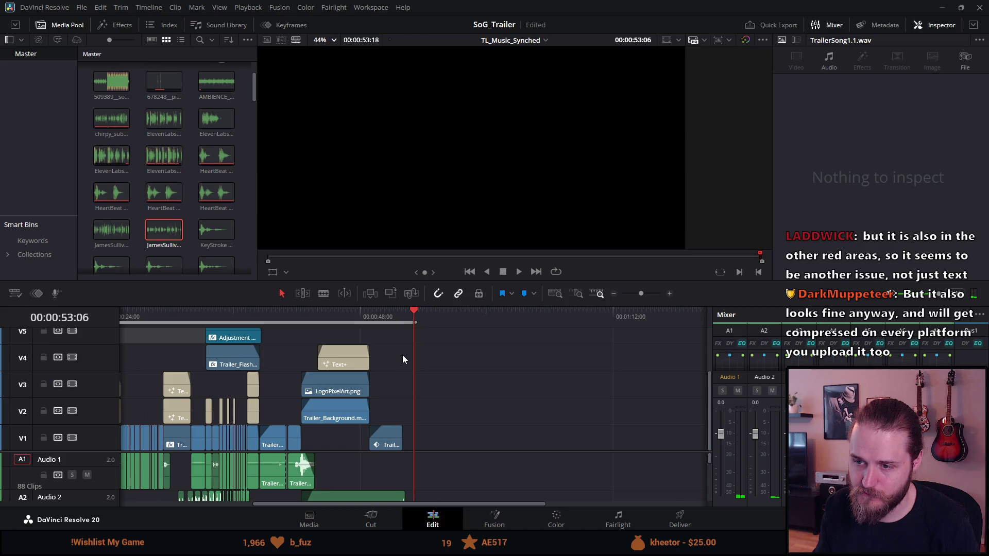
{"action": "key", "text": "Home"}
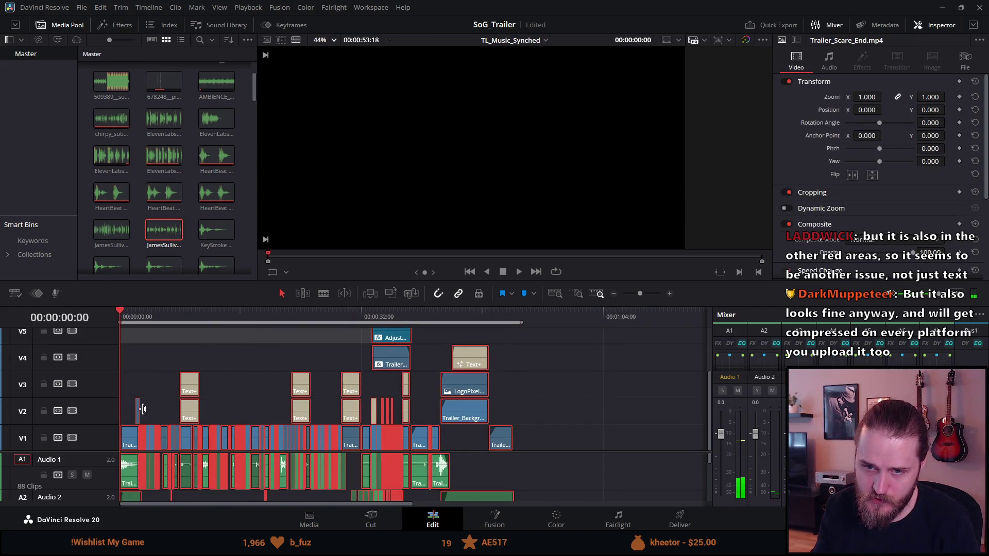
{"action": "scroll", "coordinate": [136, 405], "scroll_direction": "up", "scroll_amount": 10}
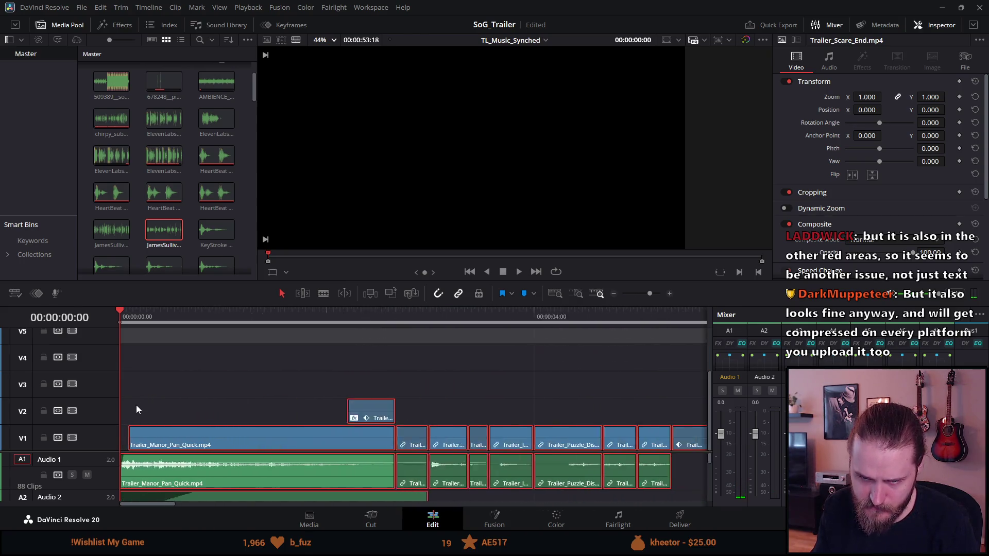
Extend the opening Trailer_Manor_Pan_Quick audio back to 00:00:00:00, preview it and save
{"action": "left_click_drag", "start_coordinate": [156, 475], "coordinate": [171, 474]}
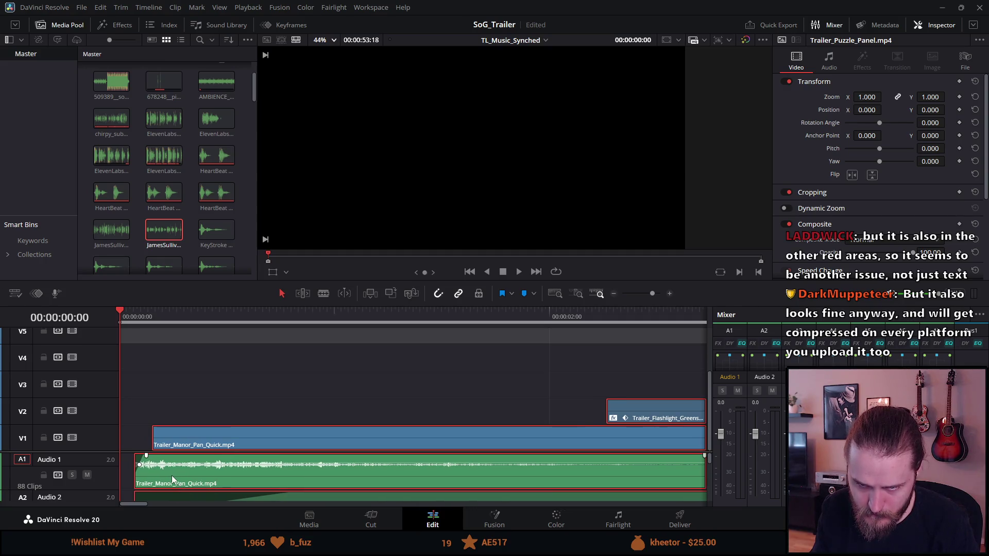
{"action": "left_click", "coordinate": [145, 360]}
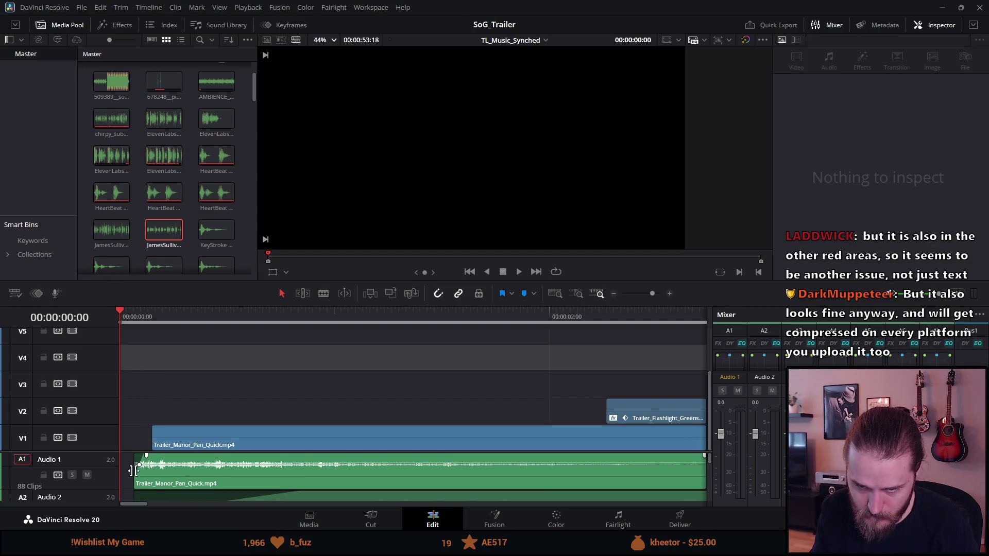
{"action": "left_click_drag", "start_coordinate": [138, 469], "coordinate": [106, 470]}
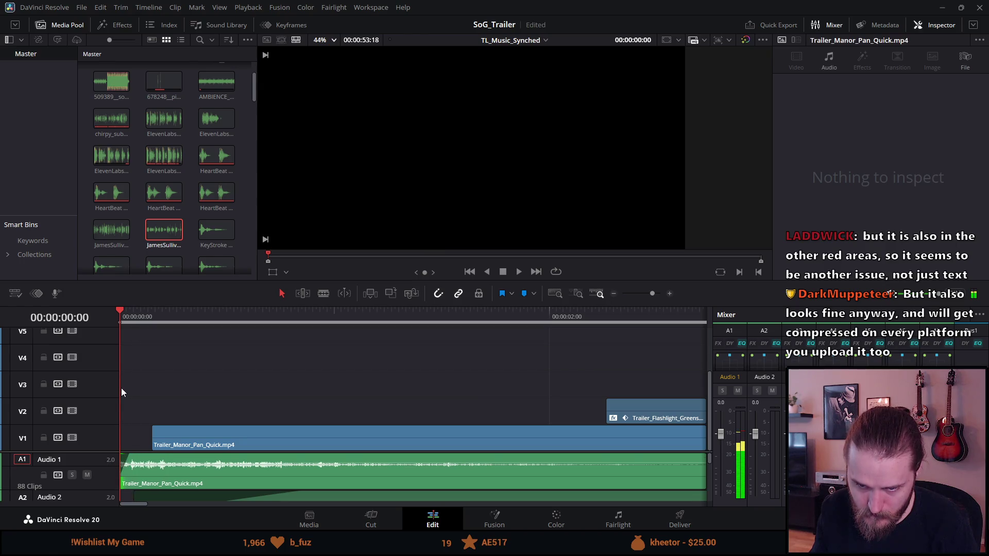
{"action": "key", "text": "space"}
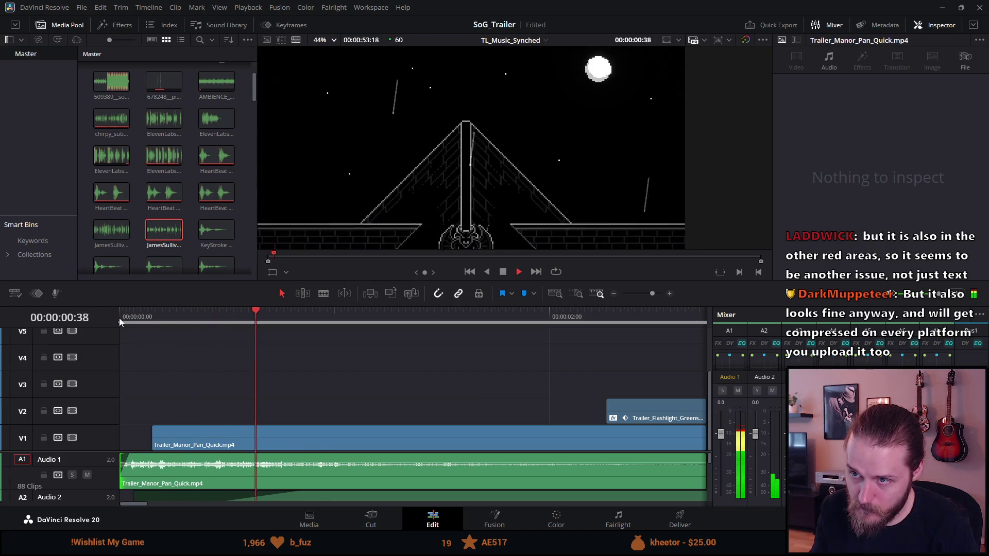
{"action": "key", "text": "space"}
Extend the opening Trailer_Manor_Pan_Quick video clip back to the timeline start and save
{"action": "key", "text": "space"}
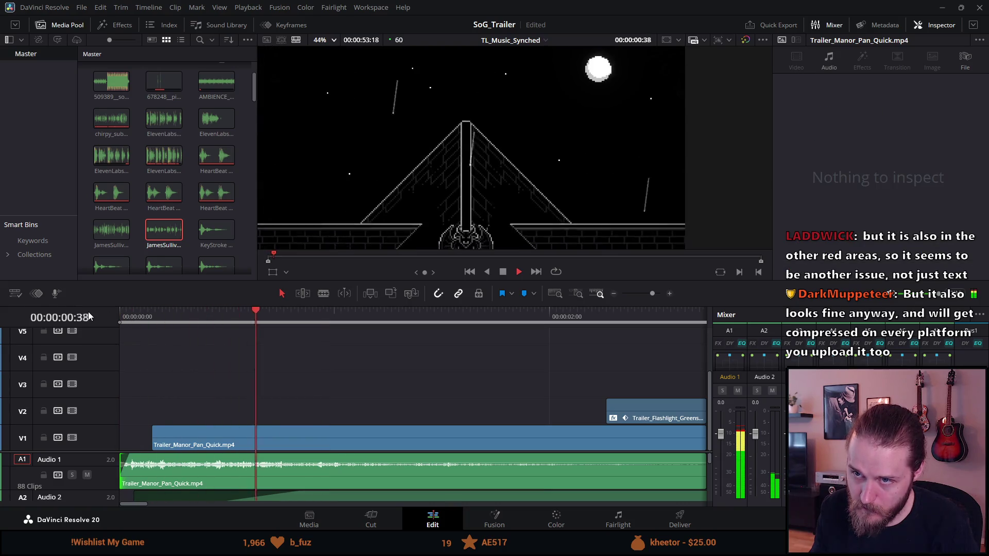
{"action": "mouse_move", "coordinate": [122, 313]}
{"action": "left_mouse_down"}
{"action": "mouse_move", "coordinate": [135, 313]}
{"action": "mouse_move", "coordinate": [120, 313]}
{"action": "left_mouse_up"}
{"action": "key", "text": "ctrl+s"}
{"action": "left_click_drag", "start_coordinate": [150, 438], "coordinate": [133, 438]}
Play the new opening from the start several times to check the manor shot
{"action": "key", "text": "space"}
{"action": "left_click", "coordinate": [135, 318]}
{"action": "key", "text": "ctrl+s"}
{"action": "mouse_move", "coordinate": [133, 433]}
{"action": "left_mouse_down"}
{"action": "mouse_move", "coordinate": [121, 427]}
{"action": "mouse_move", "coordinate": [146, 427]}
{"action": "left_mouse_up"}
{"action": "left_click", "coordinate": [121, 316]}
{"action": "key", "text": "ctrl+s"}
{"action": "key", "text": "space"}
{"action": "key", "text": "space"}
{"action": "left_click", "coordinate": [121, 315]}
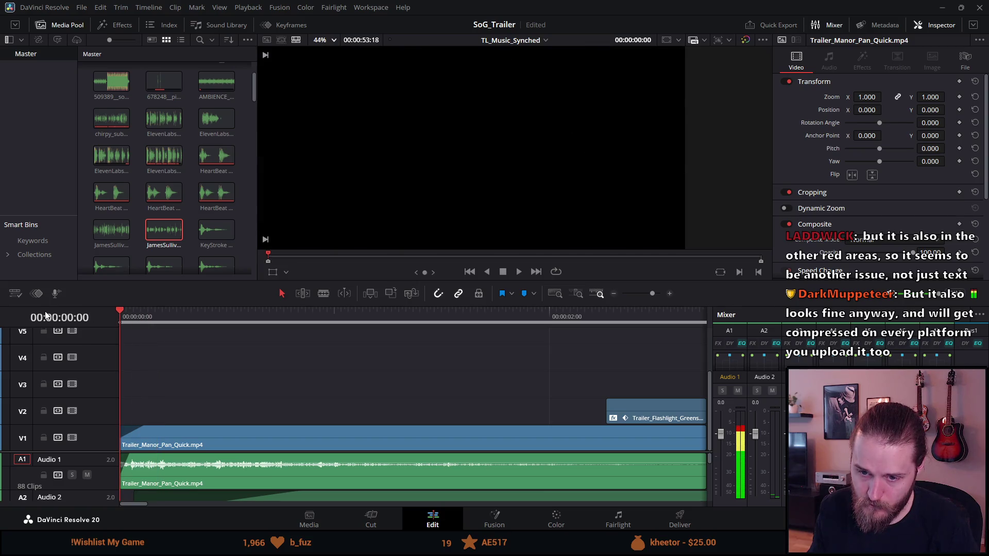
{"action": "key", "text": "space"}
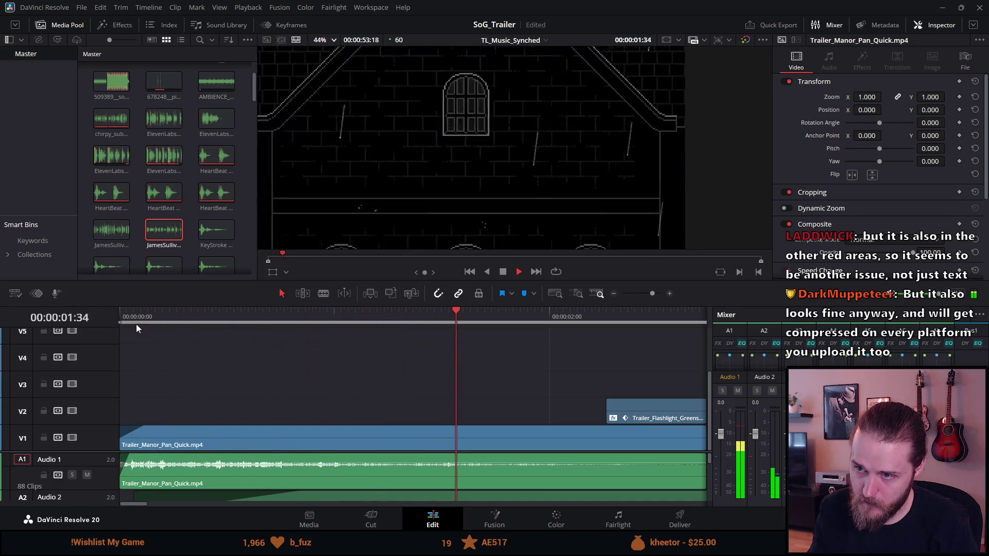
{"action": "key", "text": "space"}
{"action": "left_click", "coordinate": [119, 310]}
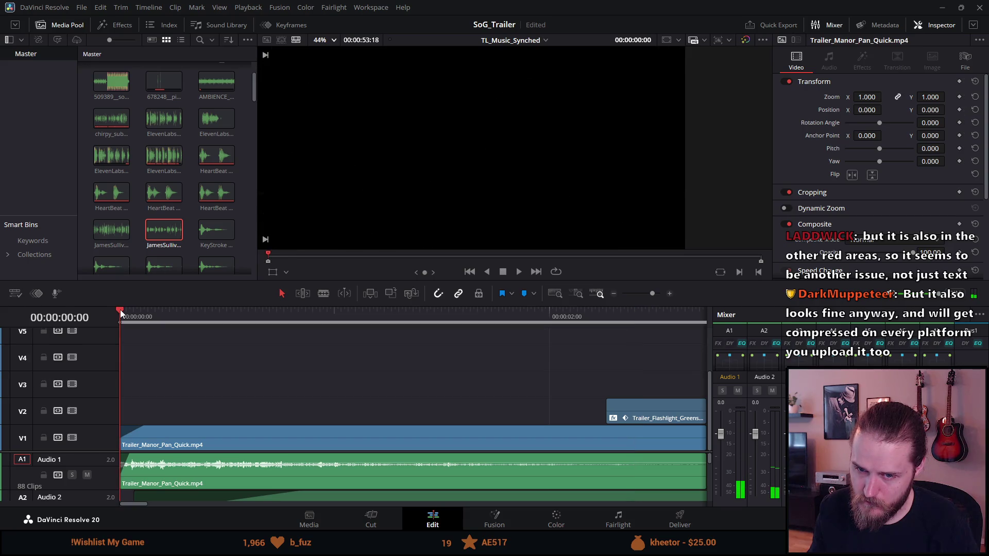
{"action": "key", "text": "space"}
{"action": "key", "text": "space"}
{"action": "scroll", "coordinate": [221, 430], "scroll_direction": "down", "scroll_amount": 2}
{"action": "scroll", "coordinate": [221, 429], "scroll_direction": "up", "scroll_amount": 2}
{"action": "scroll", "coordinate": [221, 430], "scroll_direction": "down", "scroll_amount": 3}
{"action": "scroll", "coordinate": [222, 431], "scroll_direction": "down", "scroll_amount": 2}
{"action": "scroll", "coordinate": [222, 431], "scroll_direction": "up", "scroll_amount": 4}
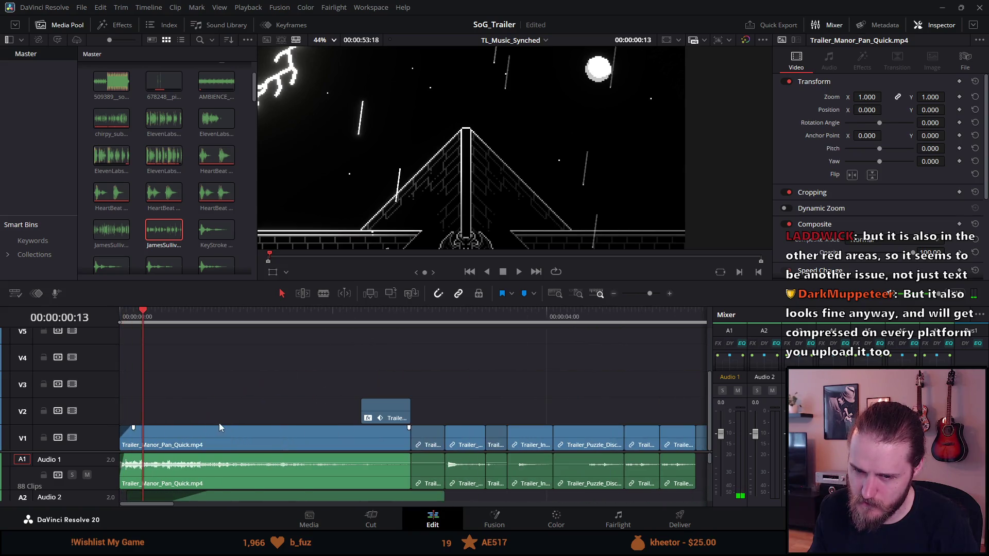
Shift all clips slightly later, ripple-delete the leading gap, and save the project
{"action": "left_click", "coordinate": [121, 317]}
{"action": "key", "text": "ctrl+a"}
{"action": "left_click_drag", "start_coordinate": [166, 434], "coordinate": [181, 441]}
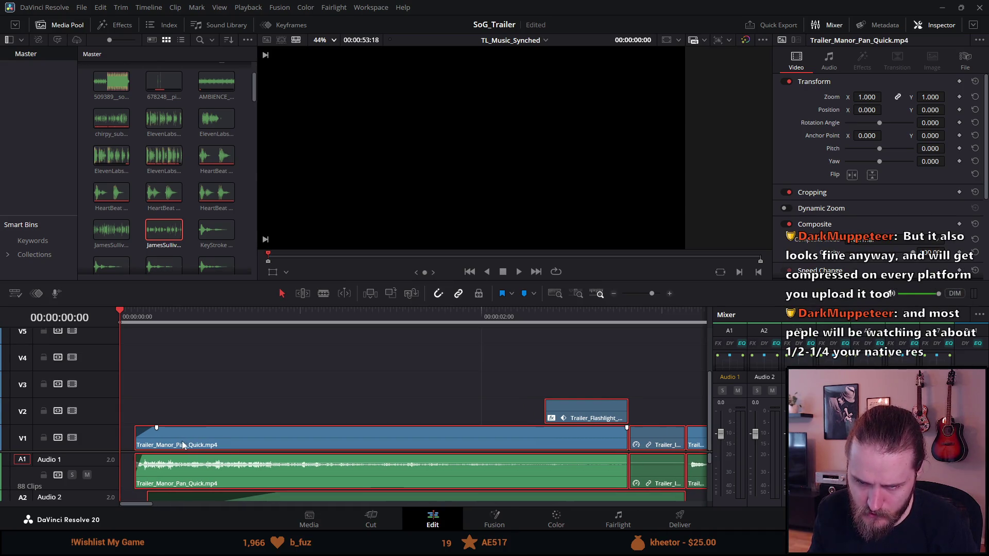
{"action": "left_click_drag", "start_coordinate": [137, 471], "coordinate": [147, 471]}
{"action": "left_click", "coordinate": [130, 456]}
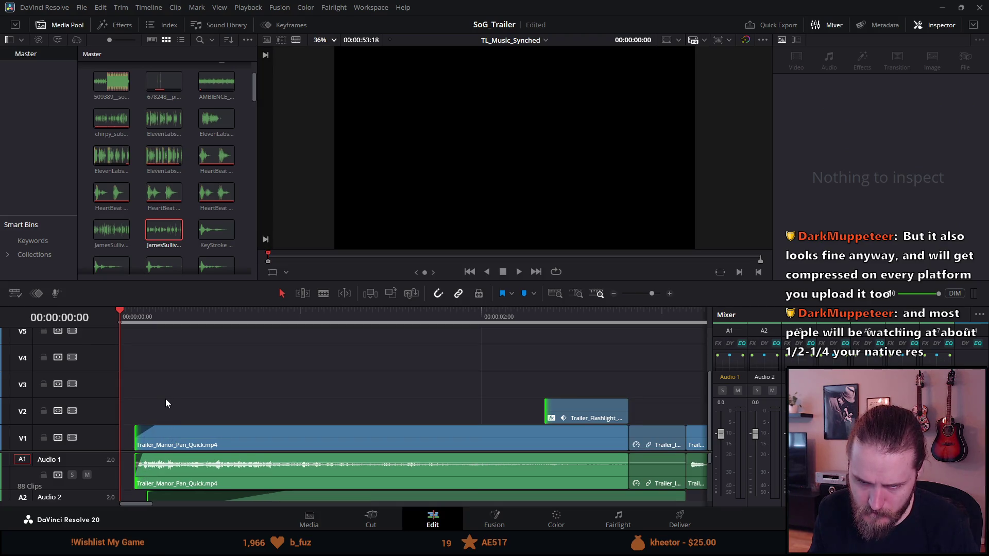
{"action": "key", "text": "Delete"}
{"action": "key", "text": "ctrl+a"}
{"action": "left_click_drag", "start_coordinate": [151, 437], "coordinate": [168, 441]}
{"action": "left_click", "coordinate": [153, 384]}
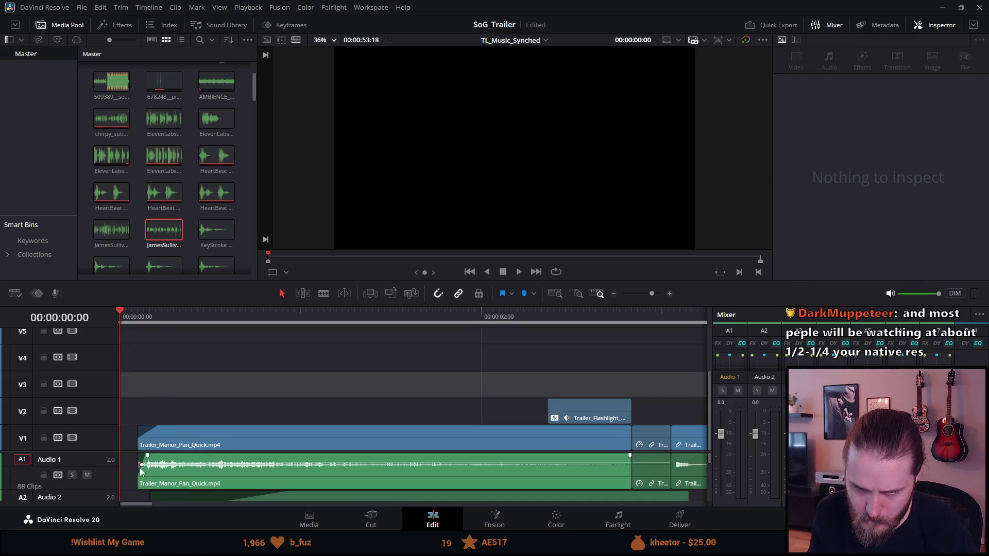
{"action": "key", "text": "ctrl+s"}
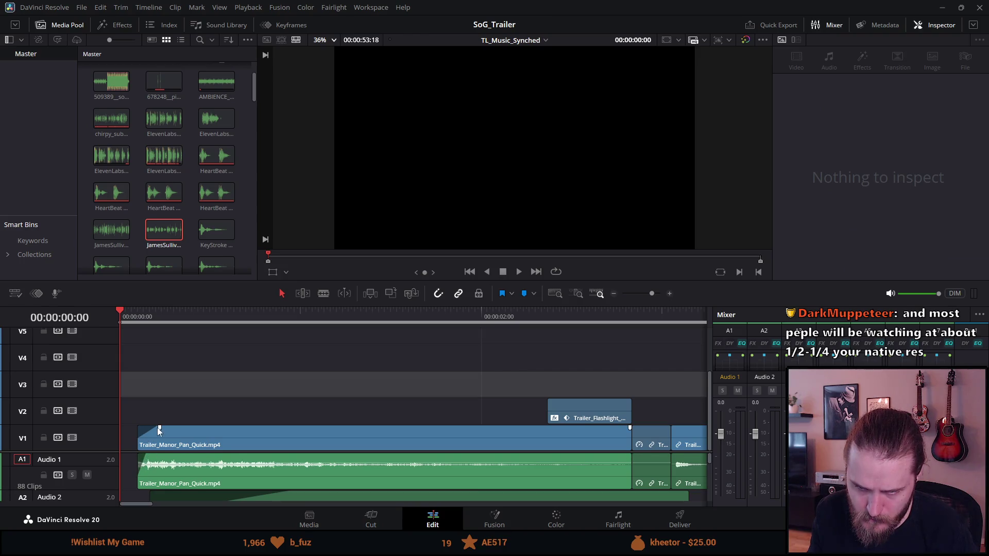
Trim the V1 opening video head a few frames later and preview it full screen
{"action": "left_click", "coordinate": [150, 435]}
{"action": "key", "text": "space"}
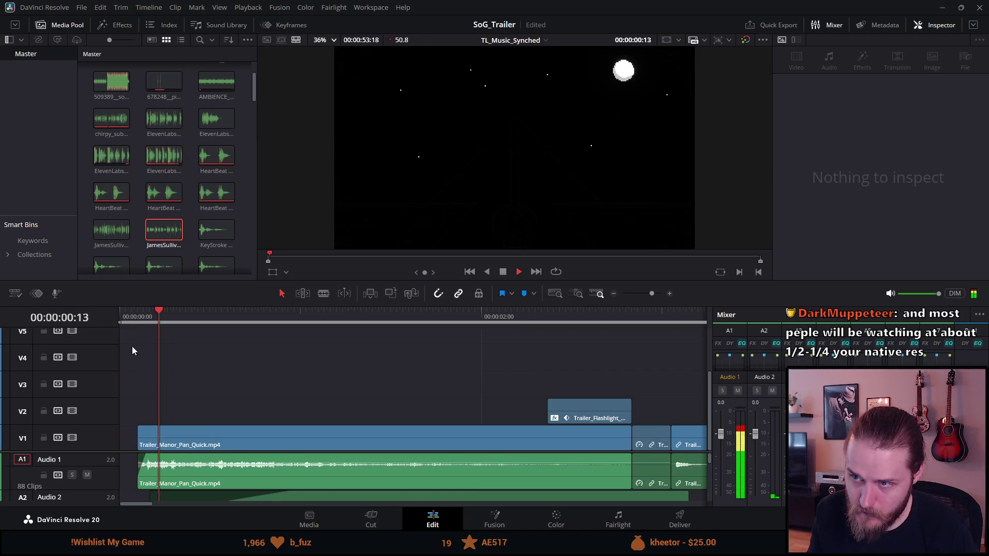
{"action": "key", "text": "space"}
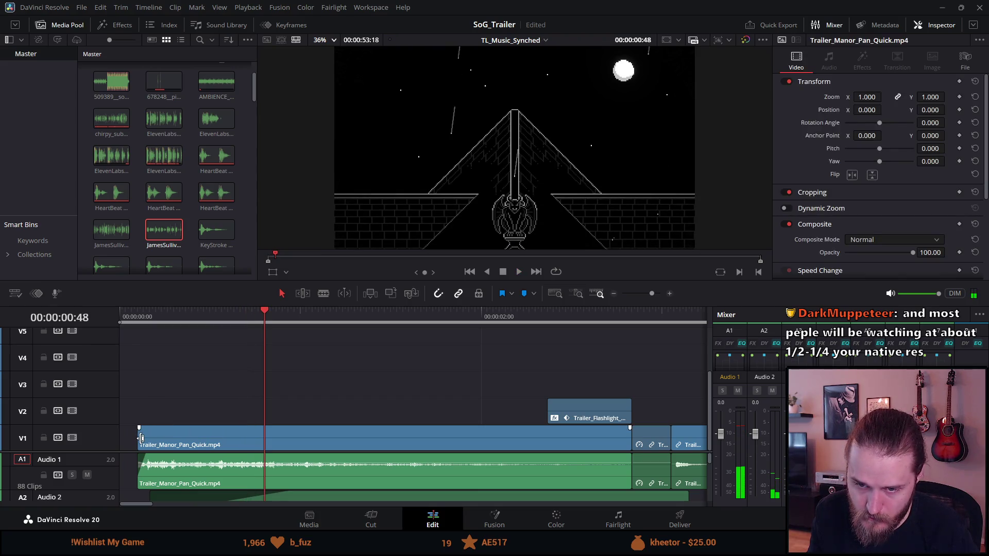
{"action": "mouse_move", "coordinate": [142, 435]}
{"action": "left_mouse_down"}
{"action": "mouse_move", "coordinate": [176, 441]}
{"action": "mouse_move", "coordinate": [168, 442]}
{"action": "left_mouse_up"}
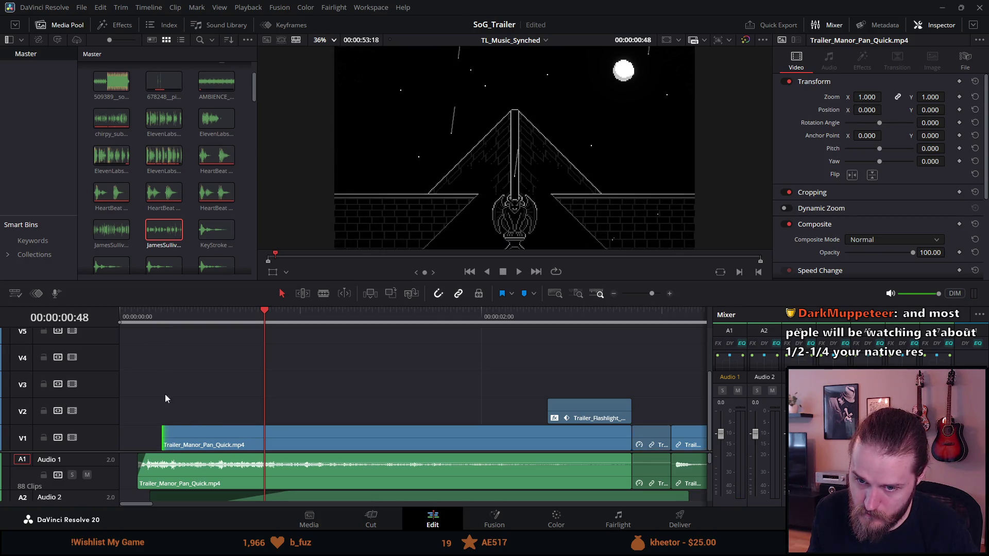
{"action": "left_click", "coordinate": [159, 315]}
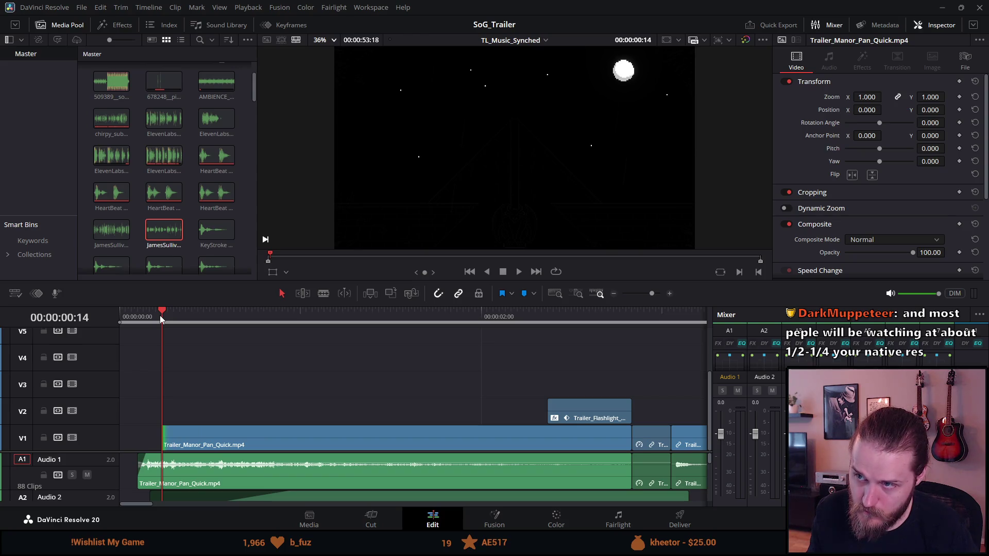
{"action": "key", "text": "Right"}
{"action": "key", "text": "Left"}
{"action": "left_click", "coordinate": [165, 439]}
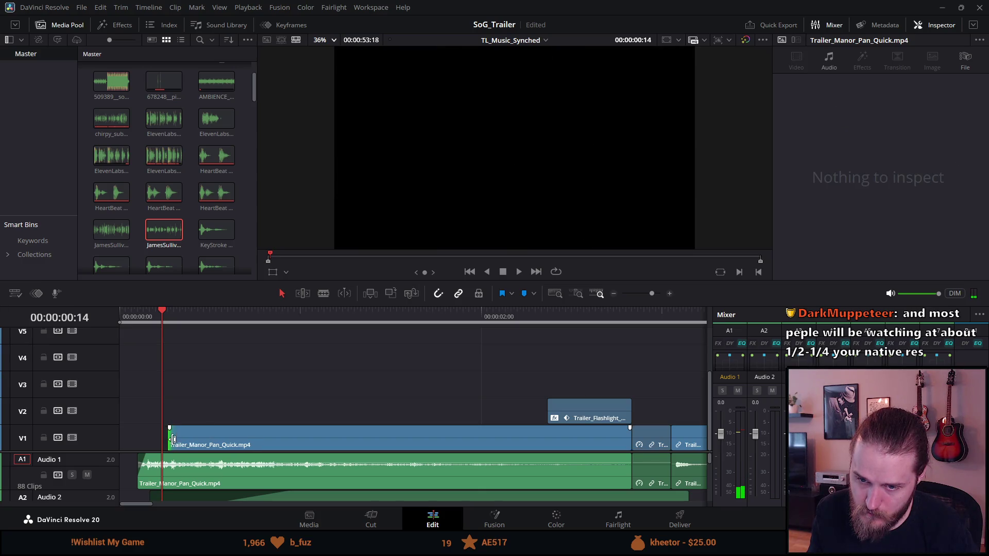
{"action": "key", "text": "Home"}
{"action": "key", "text": "p"}
{"action": "key", "text": "space"}
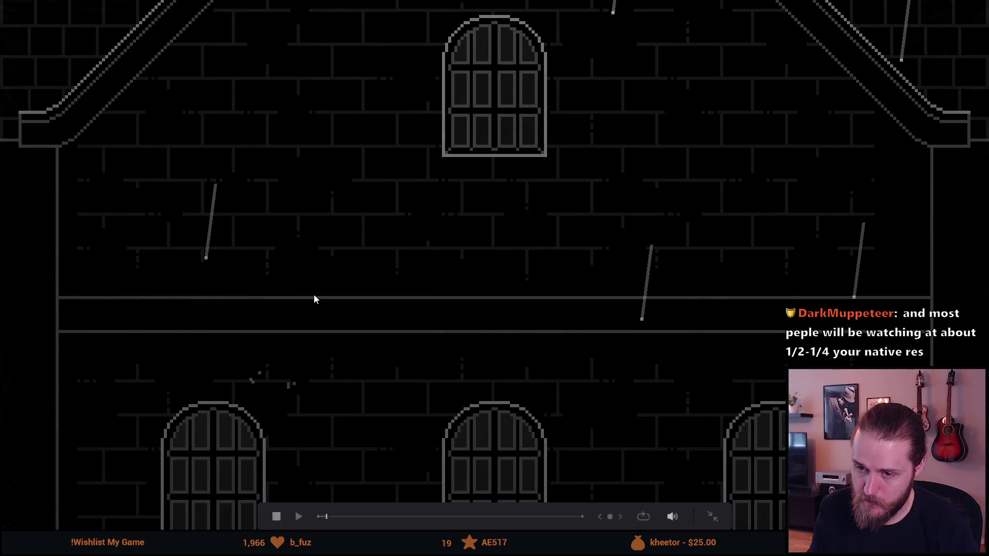
Extend the Audio 1 clip's left edge back to 00:00 and review full screen
{"action": "key", "text": "Escape"}
{"action": "left_click_drag", "start_coordinate": [143, 481], "coordinate": [122, 480]}
{"action": "left_click_drag", "start_coordinate": [166, 314], "coordinate": [76, 318]}
{"action": "key", "text": "ctrl+f"}
{"action": "key", "text": "space"}
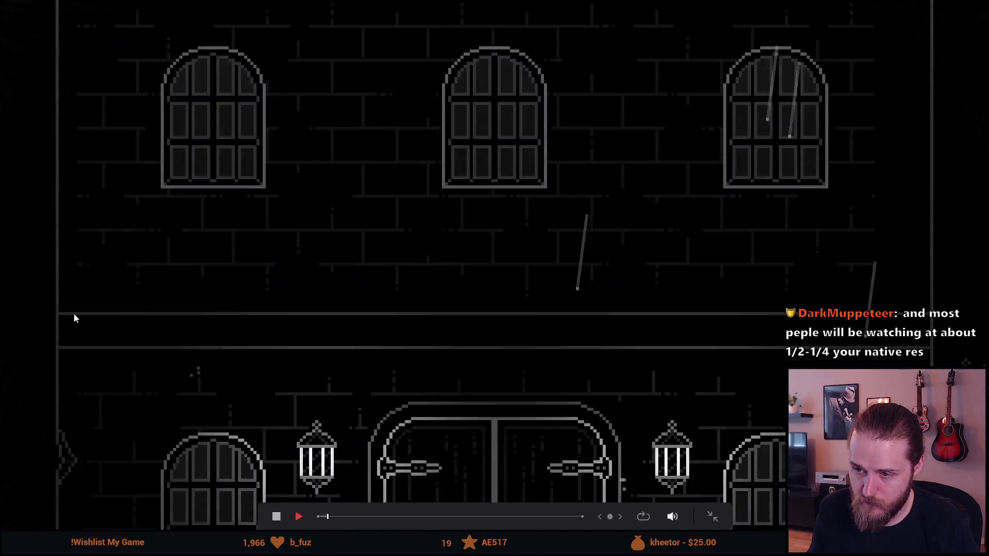
{"action": "key", "text": "space"}
{"action": "key", "text": "ctrl+f"}
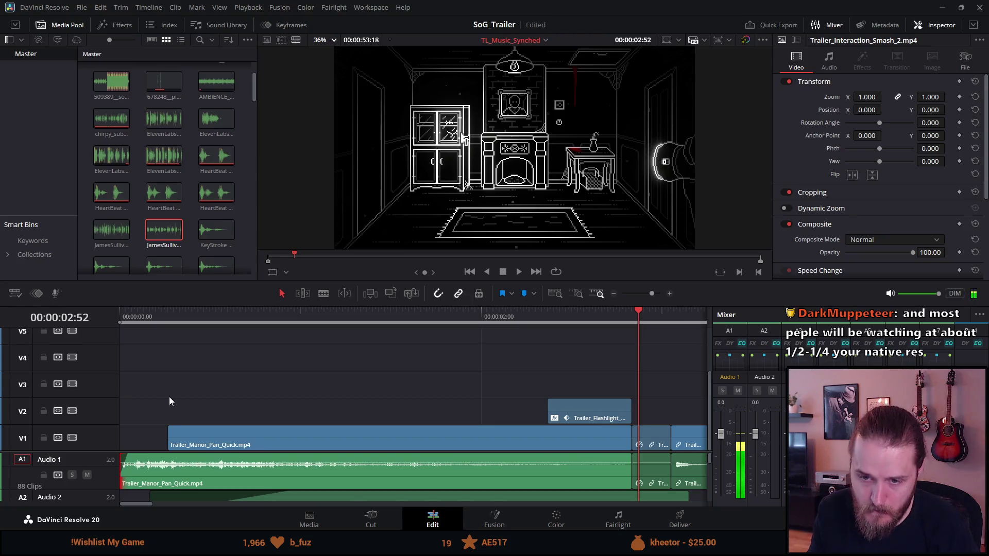
Add a short fade-in to the opening audio and replay it full screen from the start
{"action": "left_click_drag", "start_coordinate": [133, 459], "coordinate": [162, 462]}
{"action": "left_click", "coordinate": [125, 316]}
{"action": "key", "text": "ctrl+f"}
{"action": "key", "text": "space"}
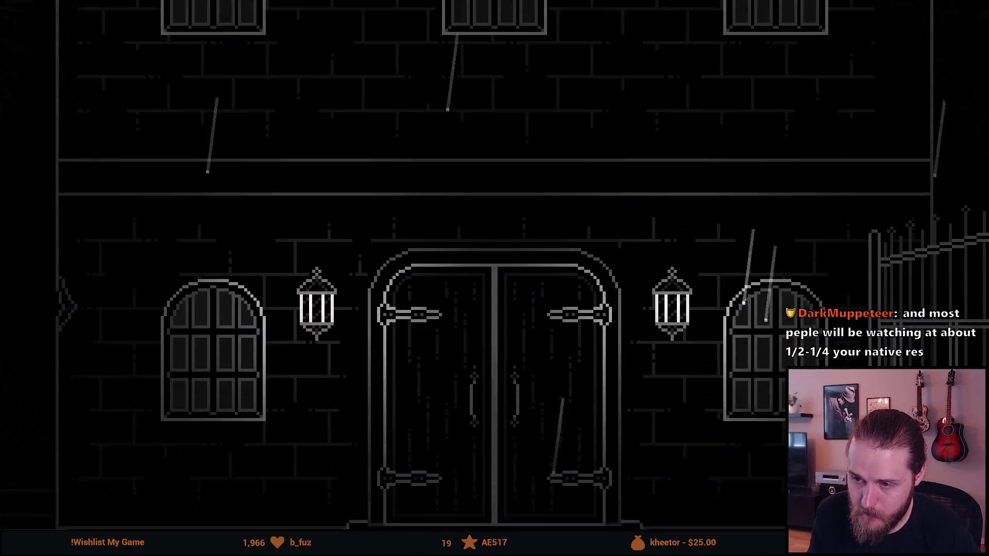
{"action": "key", "text": "Escape"}
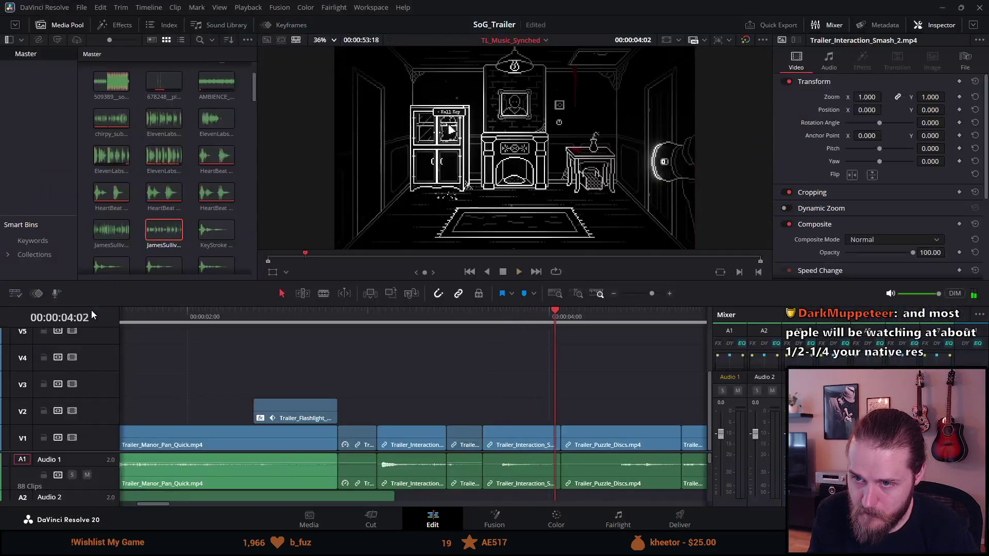
Save the SoG_Trailer project and glance along the timeline
{"action": "key", "text": "ctrl+s"}
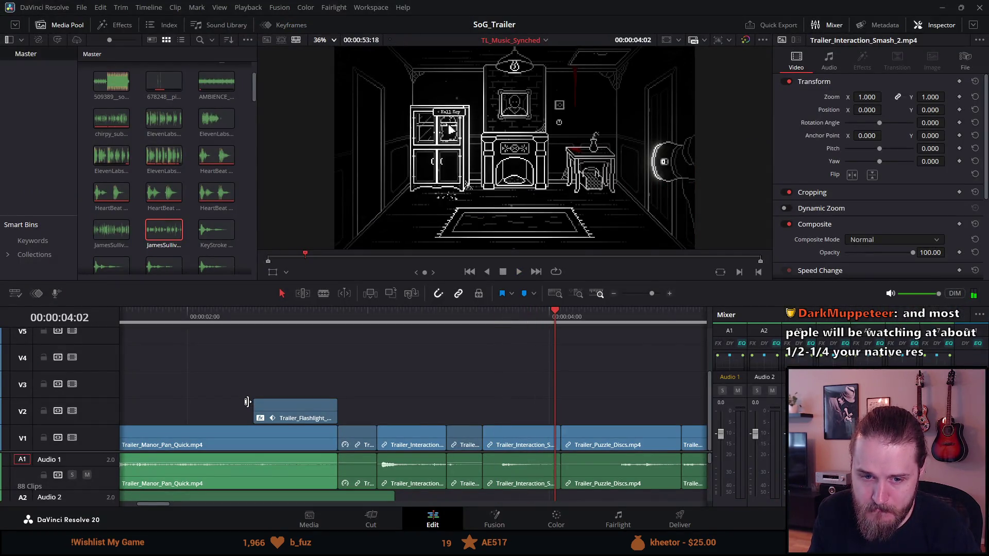
{"action": "scroll", "coordinate": [248, 401], "scroll_direction": "right", "scroll_amount": 2}
{"action": "scroll", "coordinate": [248, 402], "scroll_direction": "left", "scroll_amount": 5}
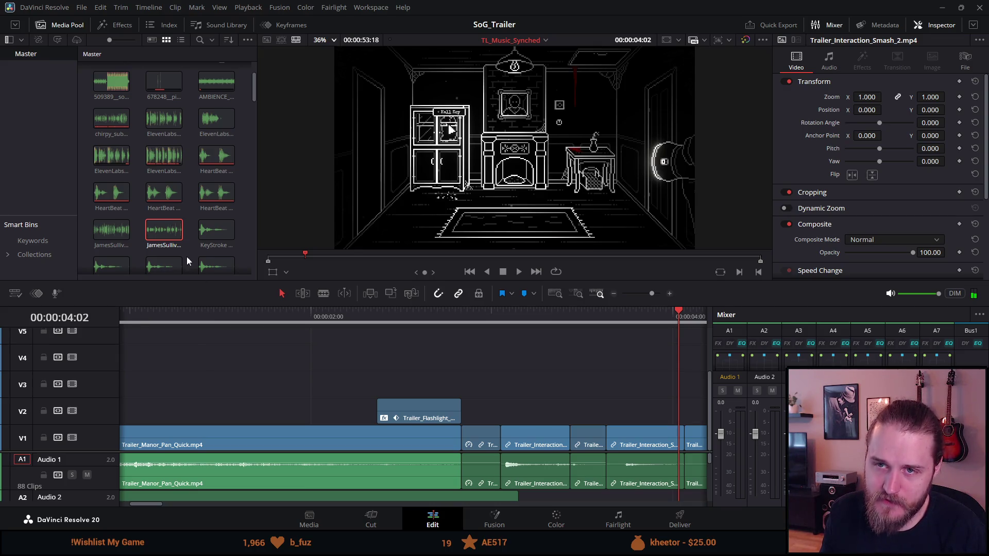
{"action": "left_click", "coordinate": [695, 525]}
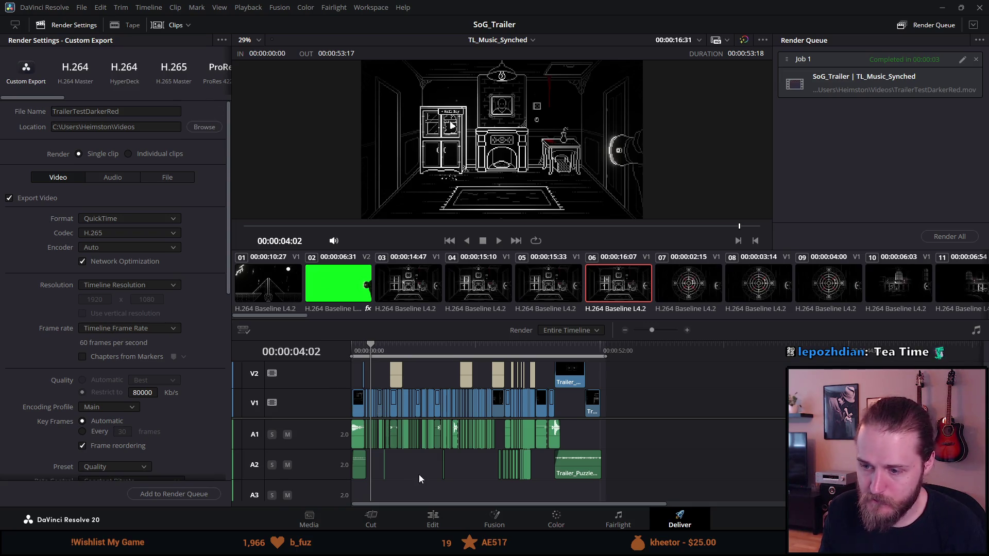
{"action": "left_click", "coordinate": [433, 520]}
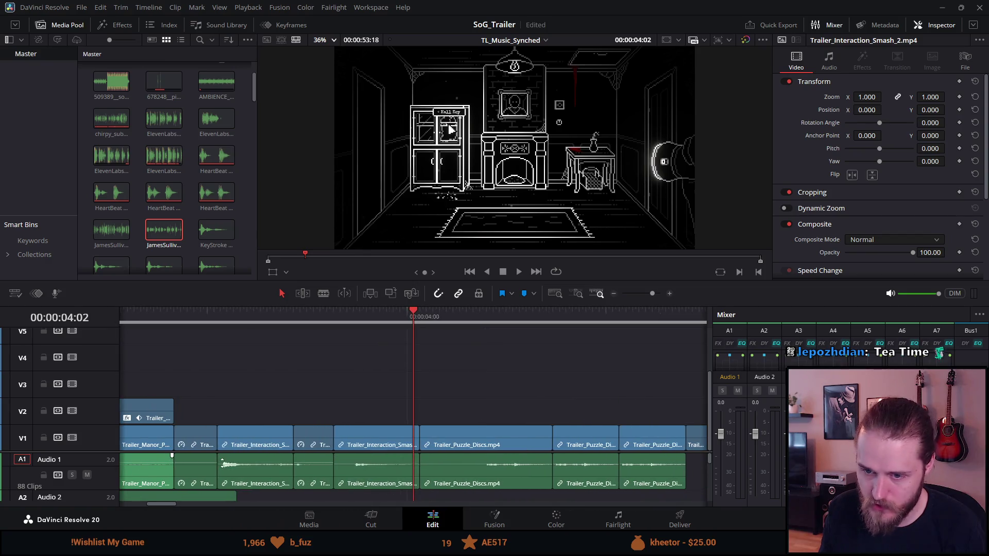
Drag the AMBIENCE_RAIN clip on Audio 2 back so it starts at the timeline start
{"action": "left_click", "coordinate": [169, 309]}
{"action": "key", "text": "Home"}
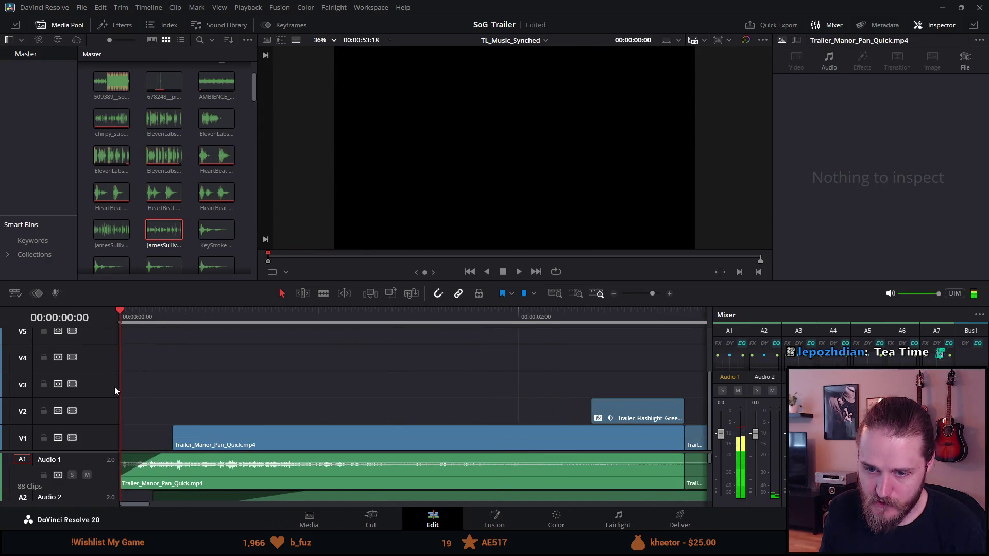
{"action": "scroll", "coordinate": [142, 448], "scroll_direction": "down", "scroll_amount": 3}
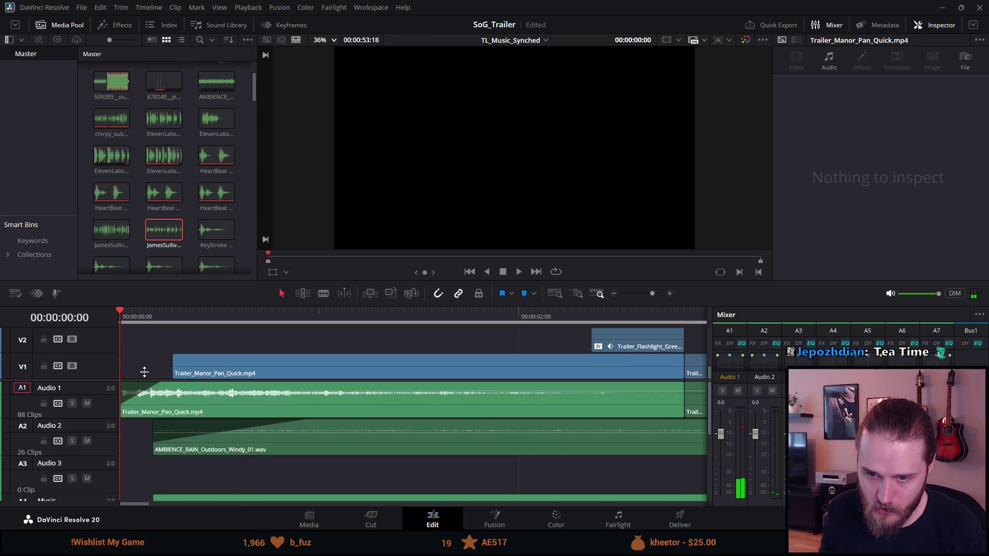
{"action": "scroll", "coordinate": [164, 431], "scroll_direction": "down", "scroll_amount": 1}
{"action": "left_click_drag", "start_coordinate": [158, 430], "coordinate": [120, 430]}
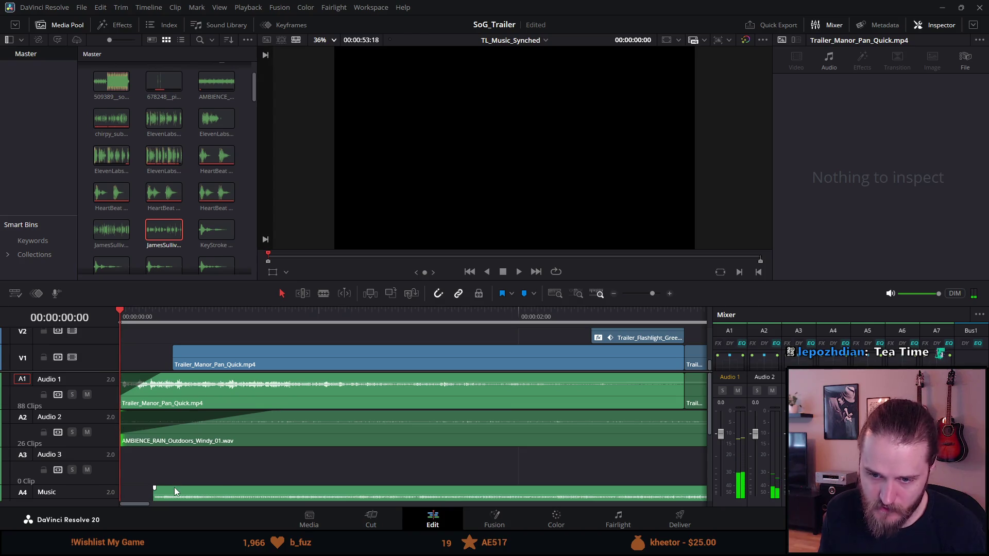
Play the opening of the timeline from the start to preview it, then go to the Deliver page
{"action": "scroll", "coordinate": [175, 484], "scroll_direction": "down", "scroll_amount": 5}
{"action": "left_click", "coordinate": [153, 386]}
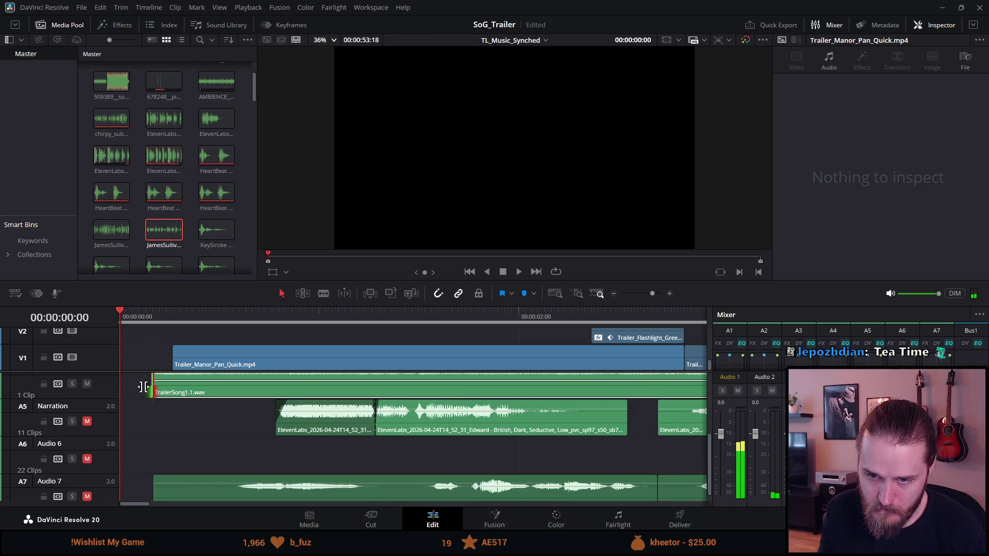
{"action": "key", "text": "space"}
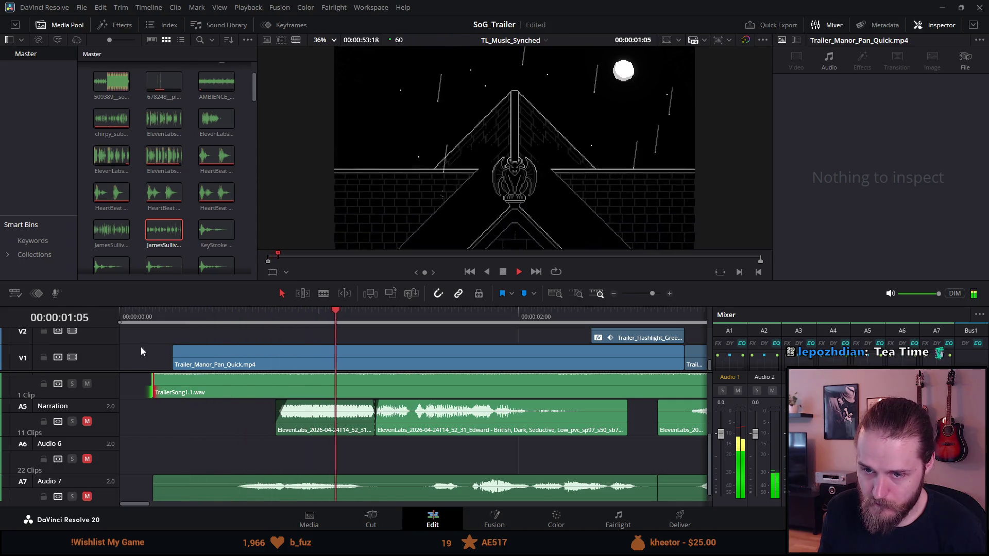
{"action": "left_click", "coordinate": [124, 318]}
{"action": "key", "text": "space"}
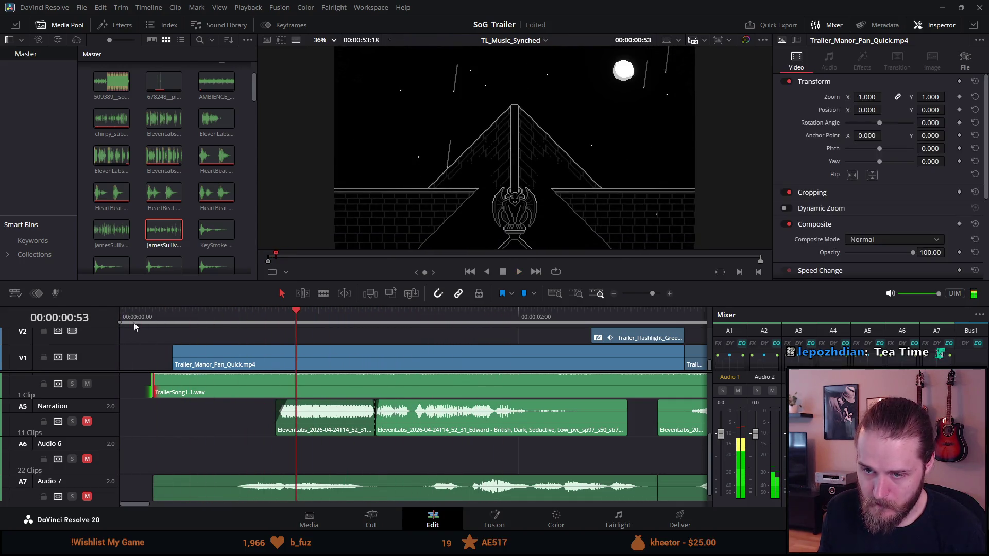
{"action": "left_click", "coordinate": [679, 518]}
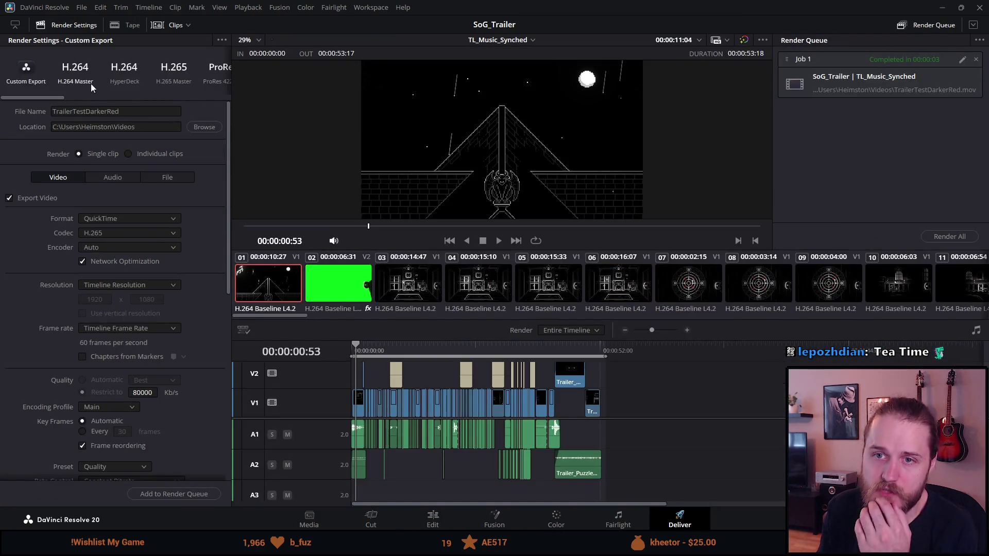
Load the ProRes 422 HQ preset, change its type to Apple ProRes 4444, and queue the job
{"action": "left_click", "coordinate": [214, 83]}
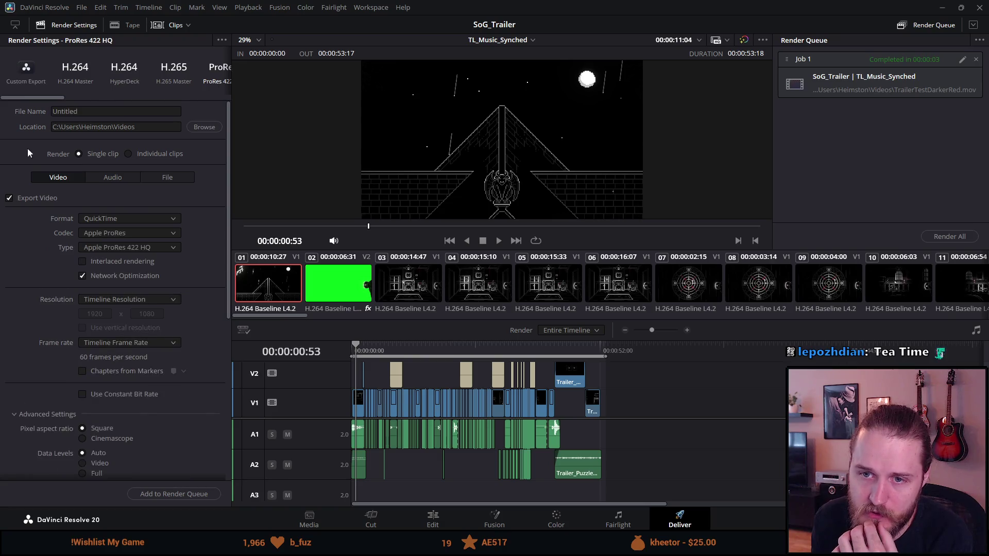
{"action": "left_click", "coordinate": [105, 248]}
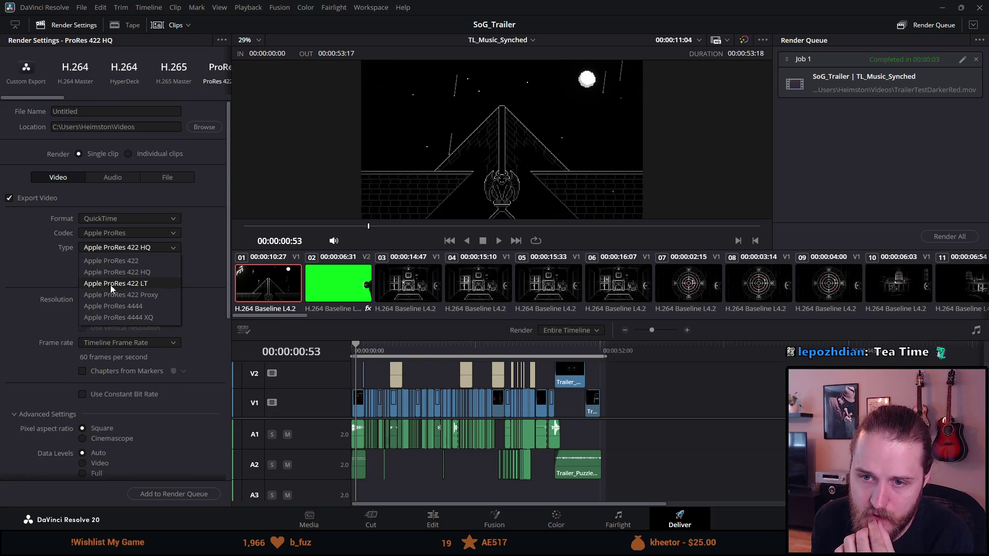
{"action": "left_click", "coordinate": [119, 310]}
{"action": "scroll", "coordinate": [202, 328], "scroll_direction": "down", "scroll_amount": 3}
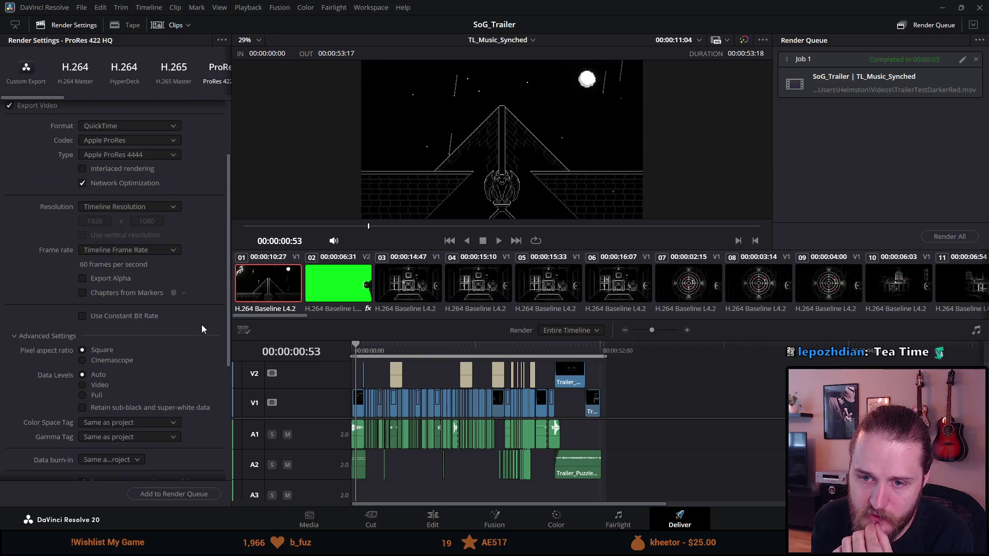
{"action": "scroll", "coordinate": [201, 324], "scroll_direction": "down", "scroll_amount": 6}
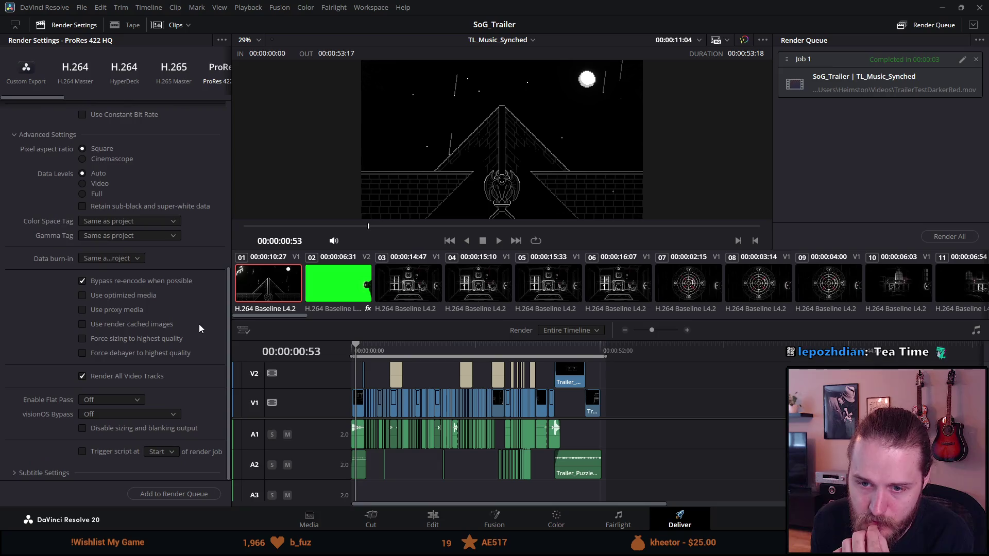
{"action": "left_click", "coordinate": [172, 495]}
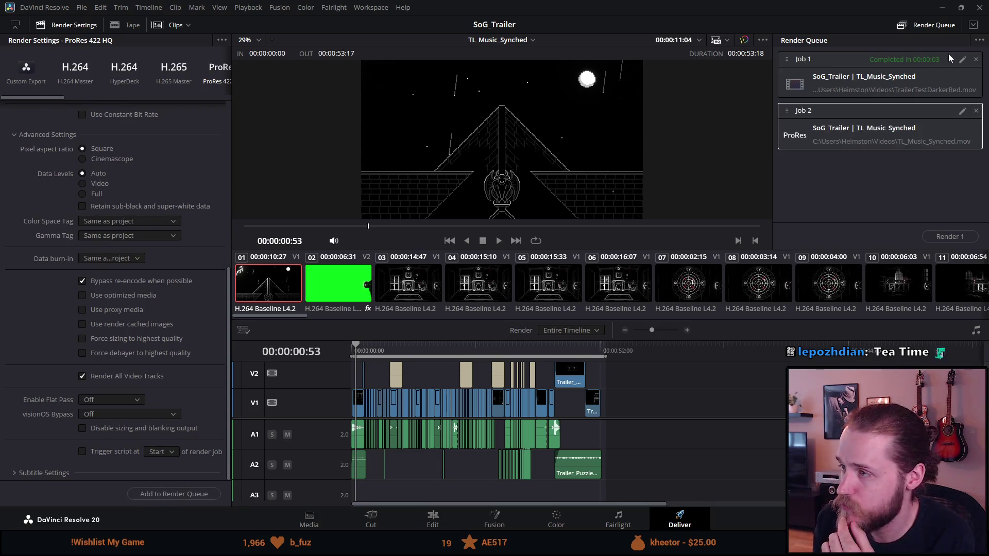
Name the output Trailer4444, requeue it, remove the older jobs, and start rendering
{"action": "left_click", "coordinate": [975, 59]}
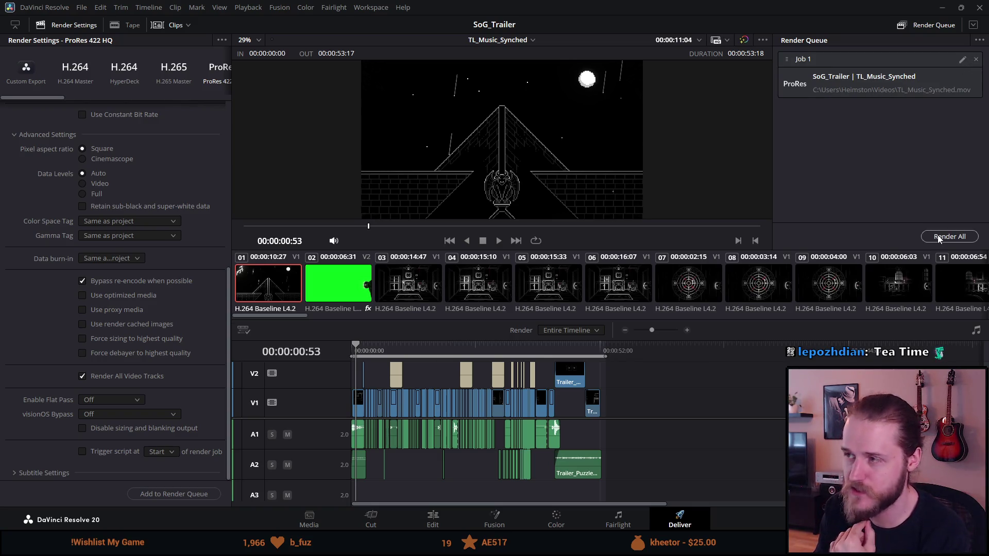
{"action": "scroll", "coordinate": [92, 164], "scroll_direction": "up", "scroll_amount": 6}
{"action": "left_click", "coordinate": [135, 110]}
{"action": "key", "text": "BackSpace"}
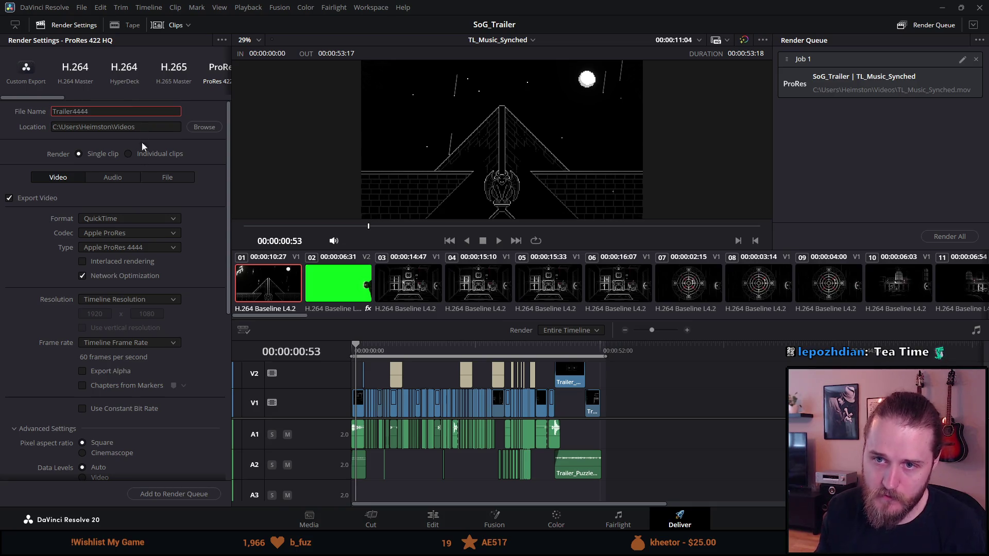
{"action": "left_click", "coordinate": [191, 495]}
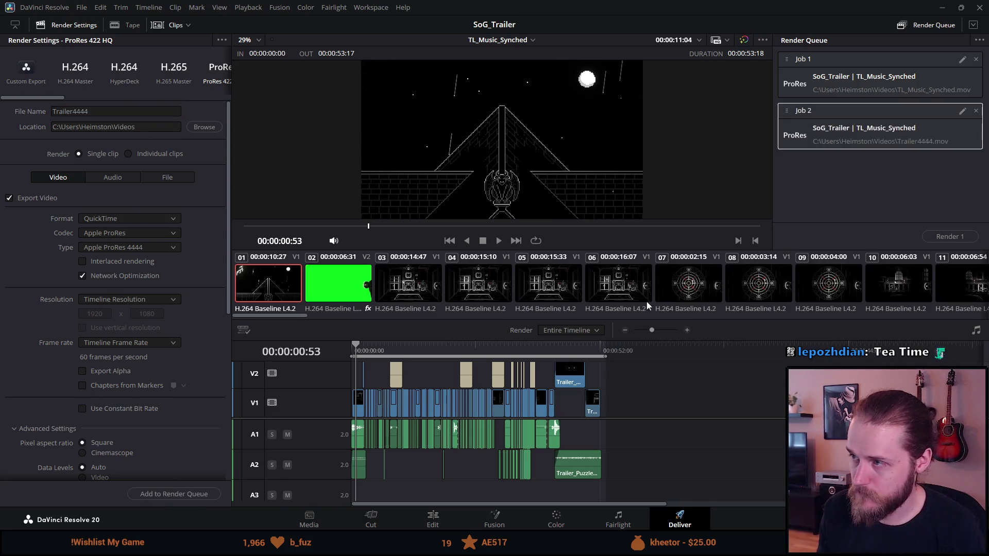
{"action": "left_click", "coordinate": [976, 60]}
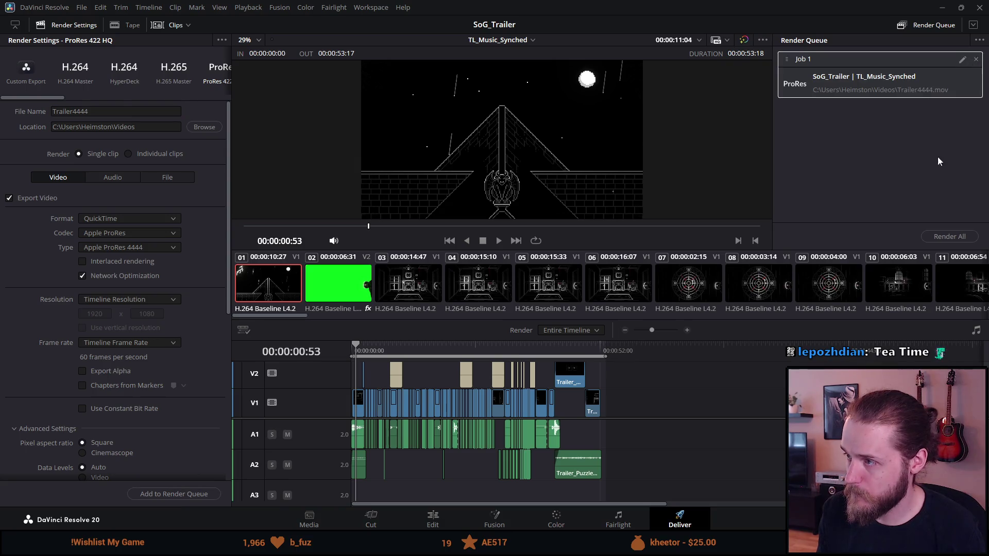
{"action": "left_click", "coordinate": [941, 235]}
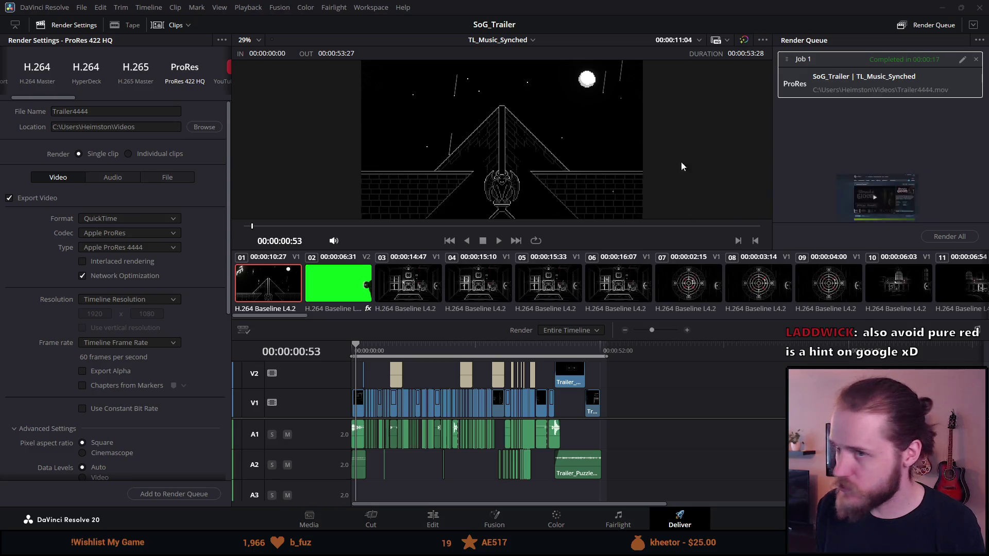
Start the official trailer on the Shroud of Gloom Steam store page after the render finishes
{"action": "key", "text": "alt+Tab"}
{"action": "left_click", "coordinate": [402, 308]}
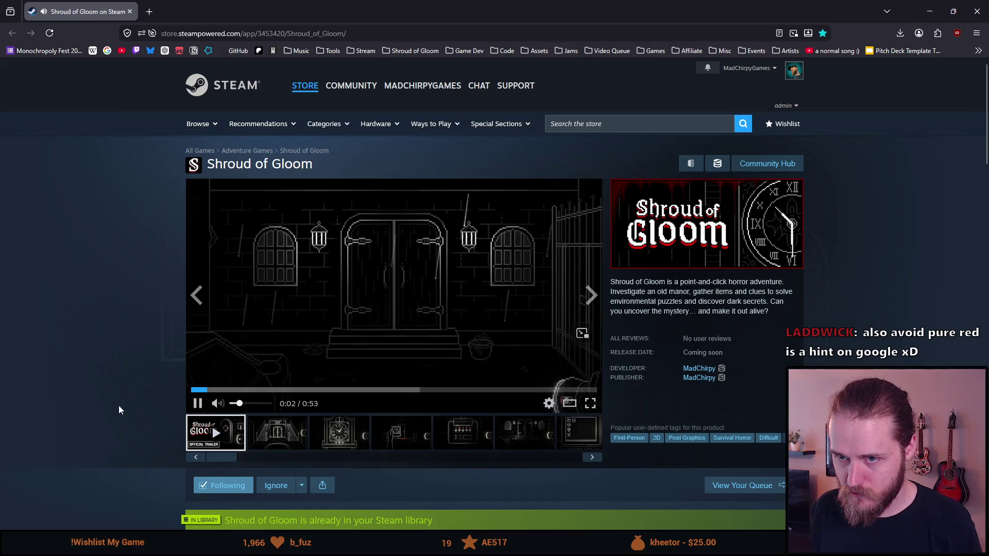
Pause the Steam trailer at 0:08 on the Investigate the Manor shot and check it full screen
{"action": "scroll", "coordinate": [103, 398], "scroll_direction": "down", "scroll_amount": 1}
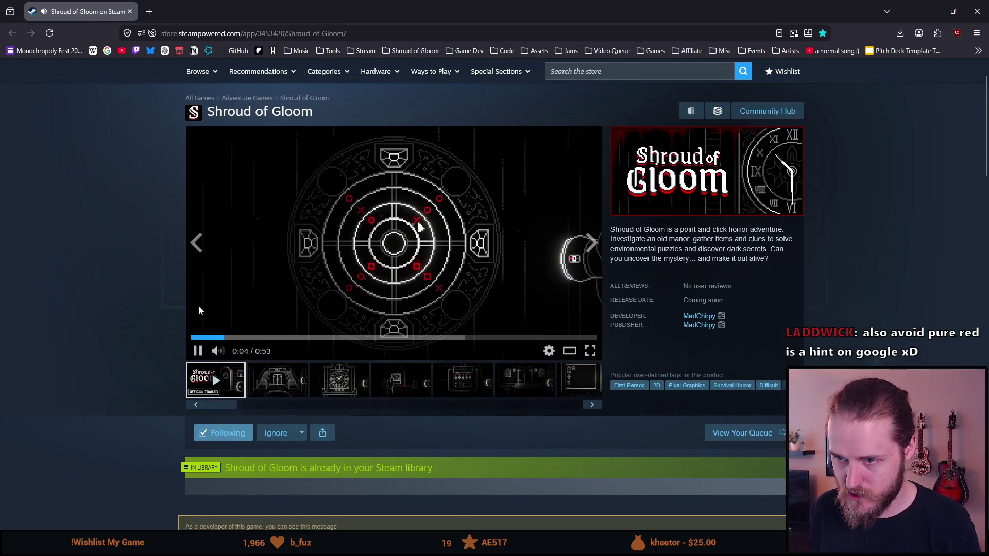
{"action": "left_click", "coordinate": [199, 352]}
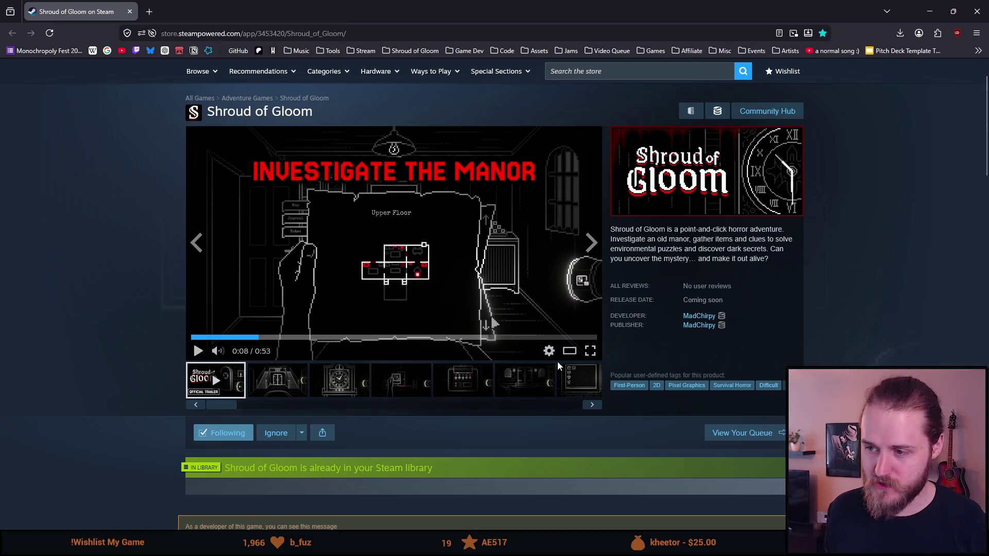
{"action": "left_click", "coordinate": [590, 351]}
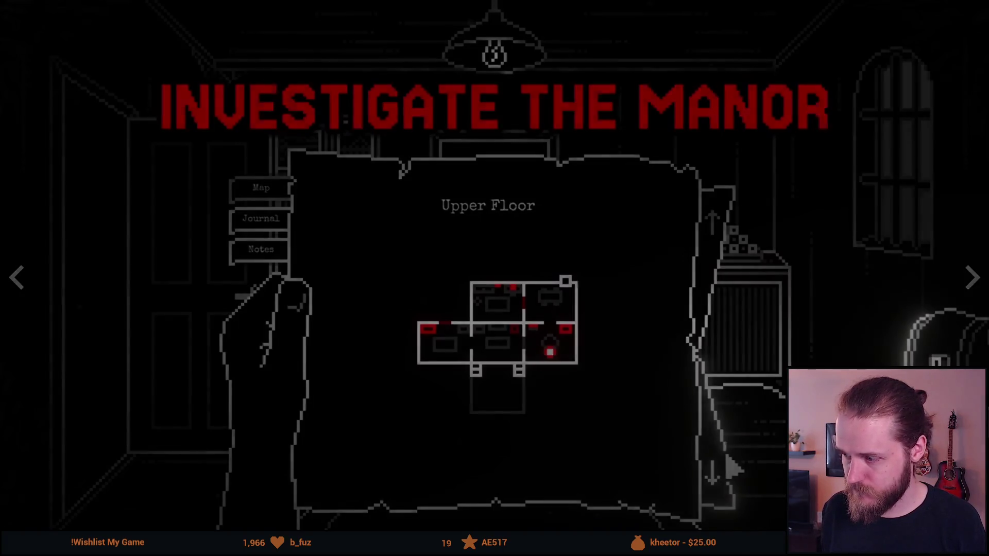
{"action": "key", "text": "Escape"}
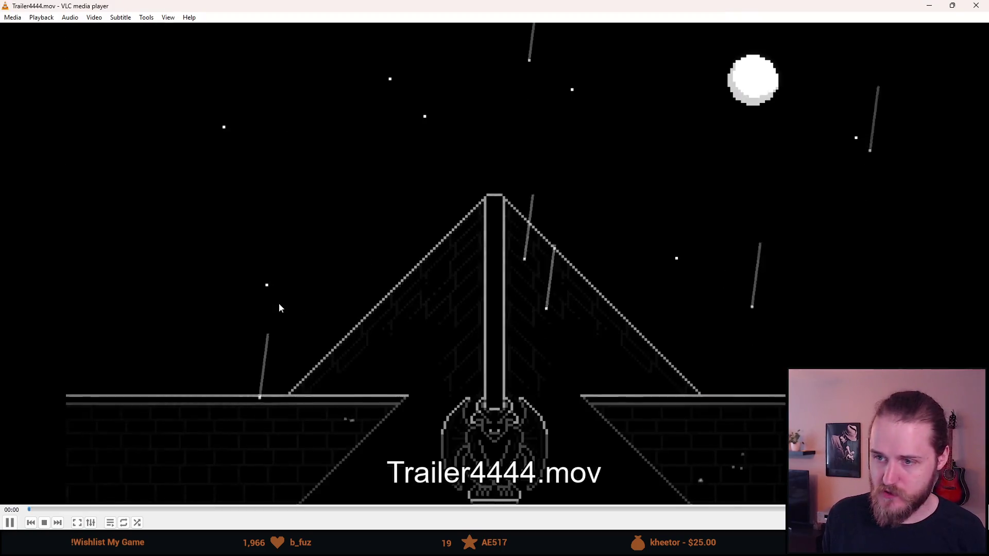
Play Trailer4444.mov in VLC, stop it at 0:12 in a window, and return to Resolve
{"action": "double_click", "coordinate": [279, 303]}
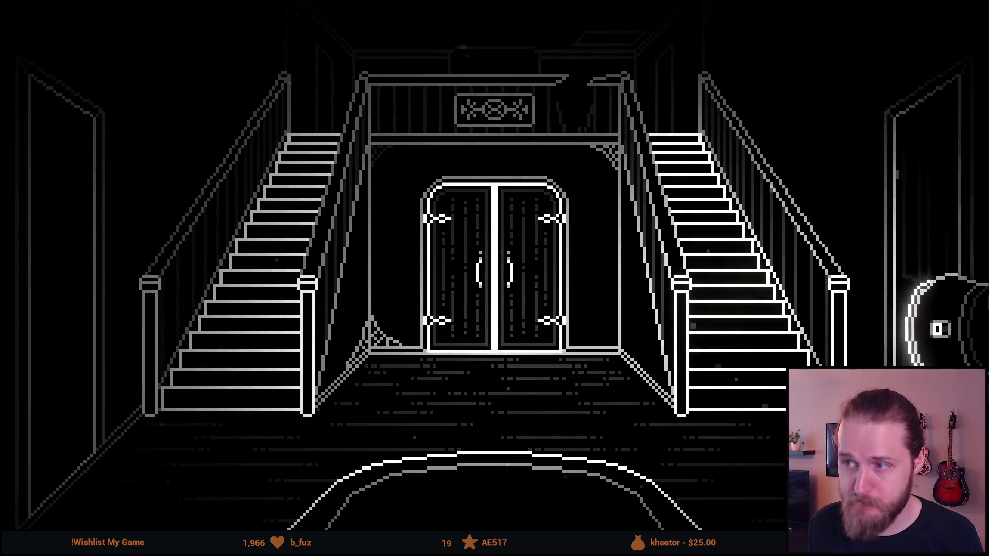
{"action": "key", "text": "Left"}
{"action": "key", "text": "Left"}
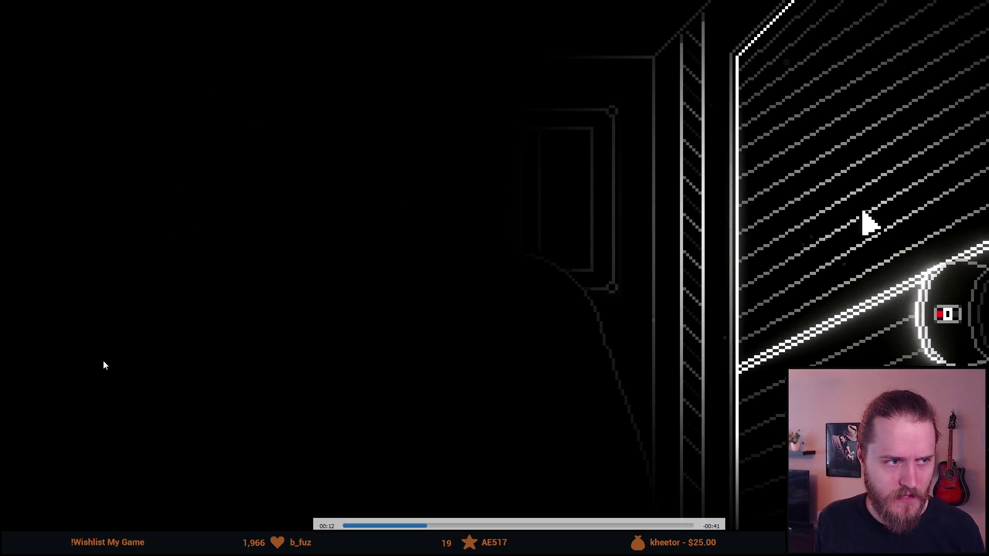
{"action": "double_click", "coordinate": [442, 291]}
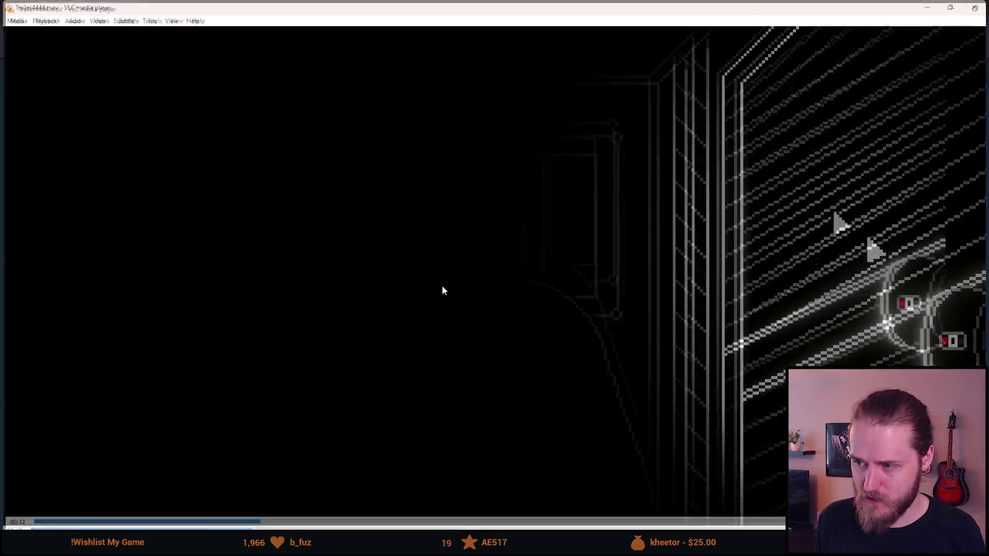
{"action": "key", "text": "alt+Tab"}
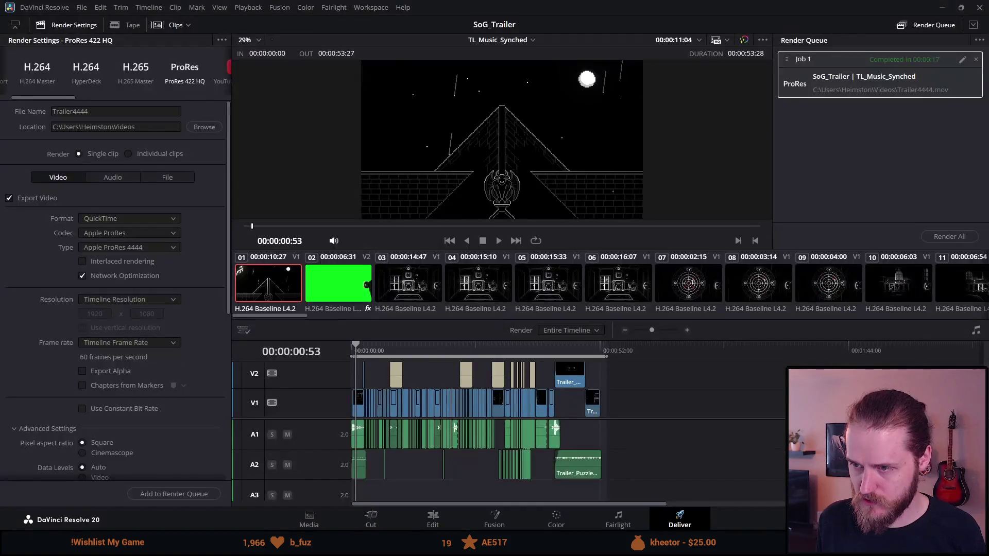
Place the playhead near 00:00:12 on the dumbwaiter shot and play it in the fullscreen viewer
{"action": "left_click", "coordinate": [410, 345]}
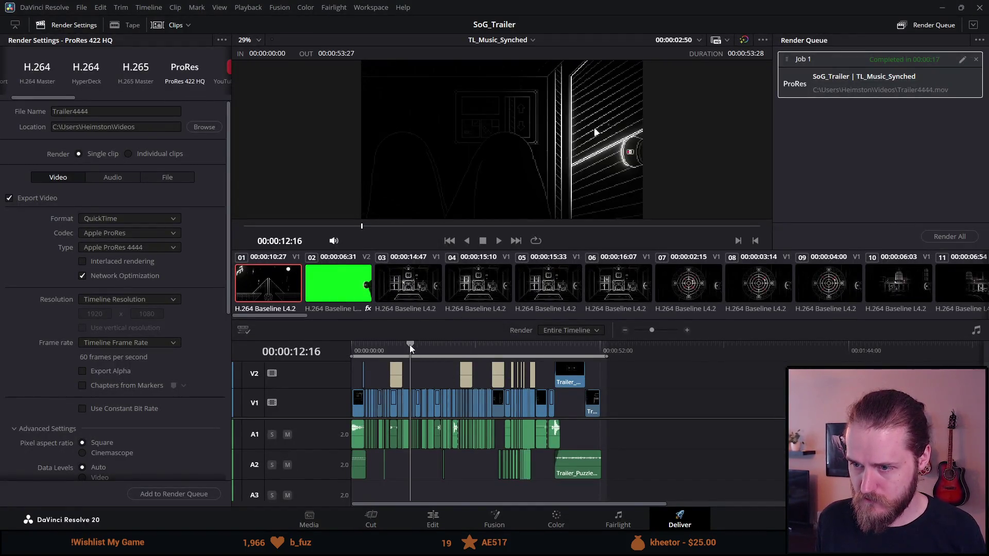
{"action": "left_click", "coordinate": [406, 345]}
{"action": "key", "text": "p"}
{"action": "key", "text": "space"}
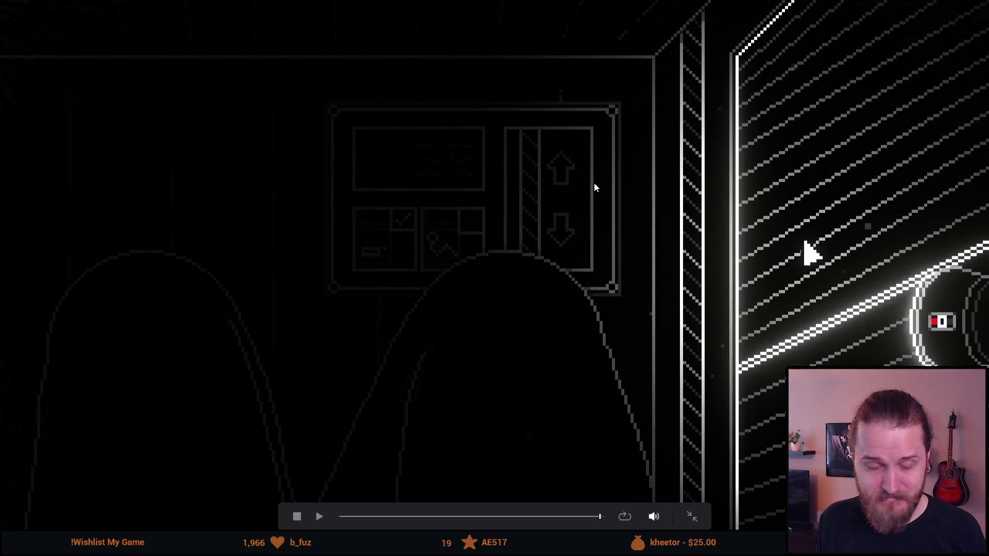
Play the dumbwaiter shot full screen in Resolve, then return to Trailer4444.mov in VLC
{"action": "mouse_move", "coordinate": [478, 234]}
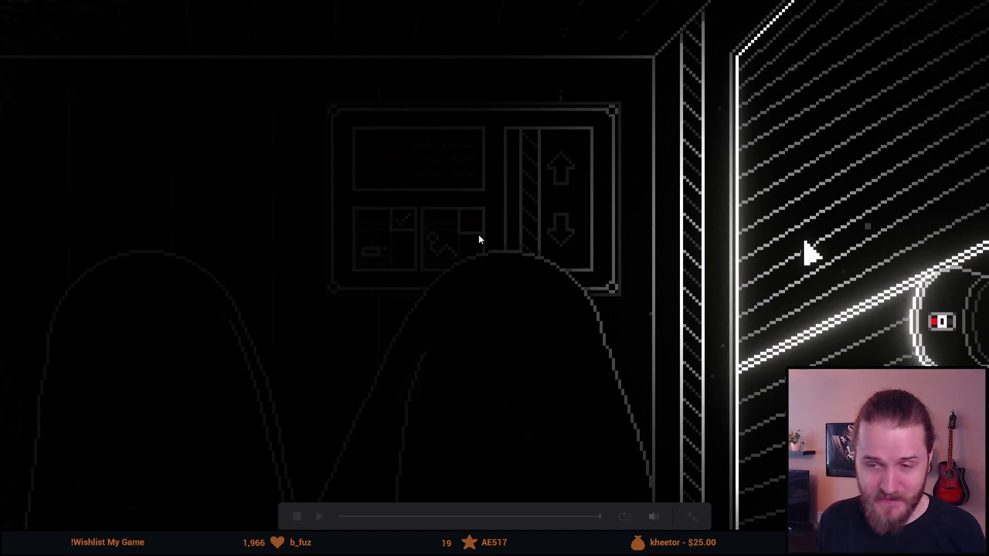
{"action": "key", "text": "space"}
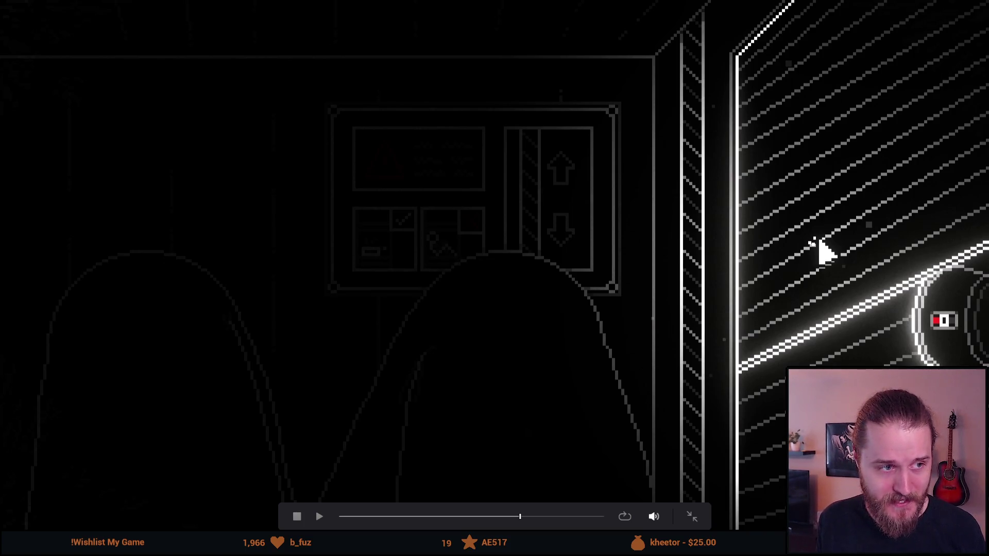
{"action": "key", "text": "Escape"}
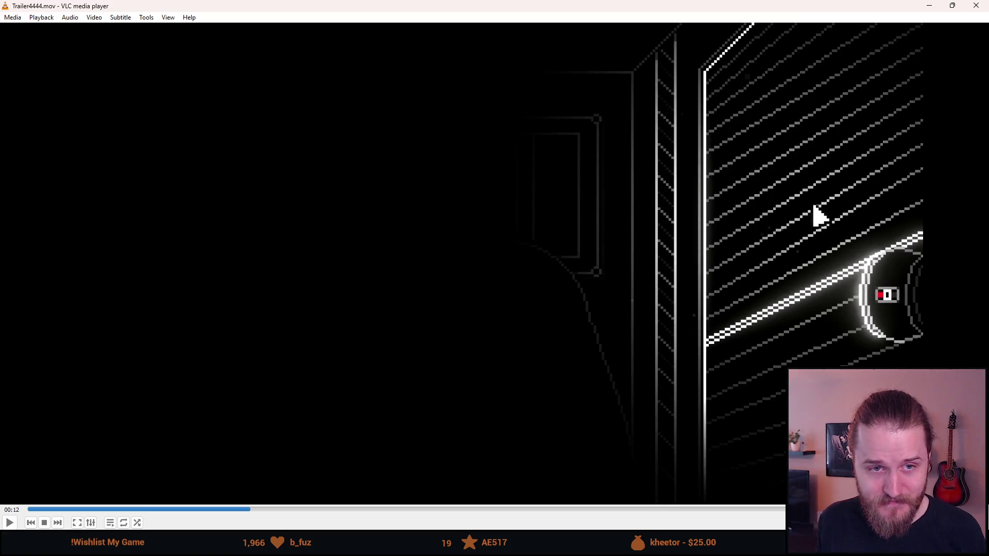
Play Trailer4444.mov on to 00:14, pause it, and view it full screen
{"action": "key", "text": "space"}
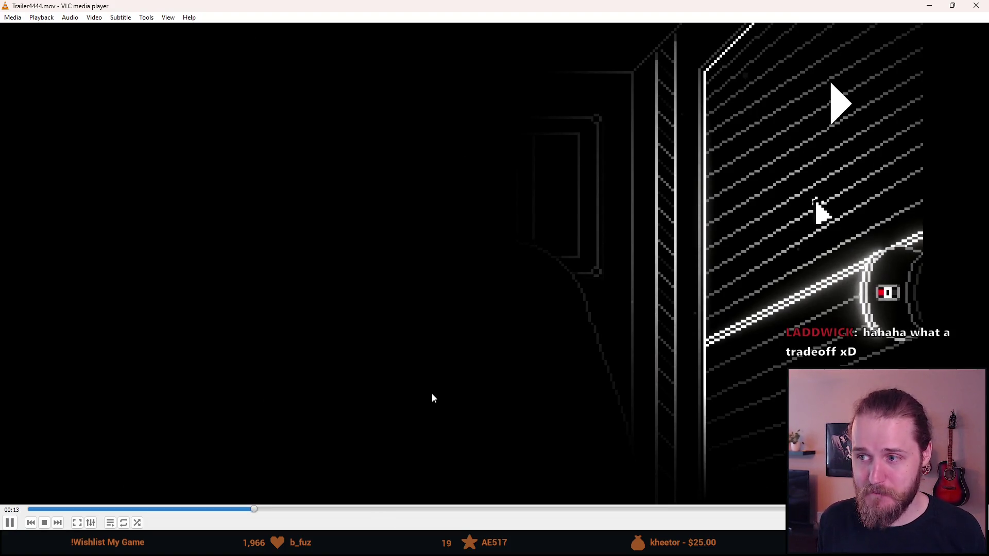
{"action": "key", "text": "space"}
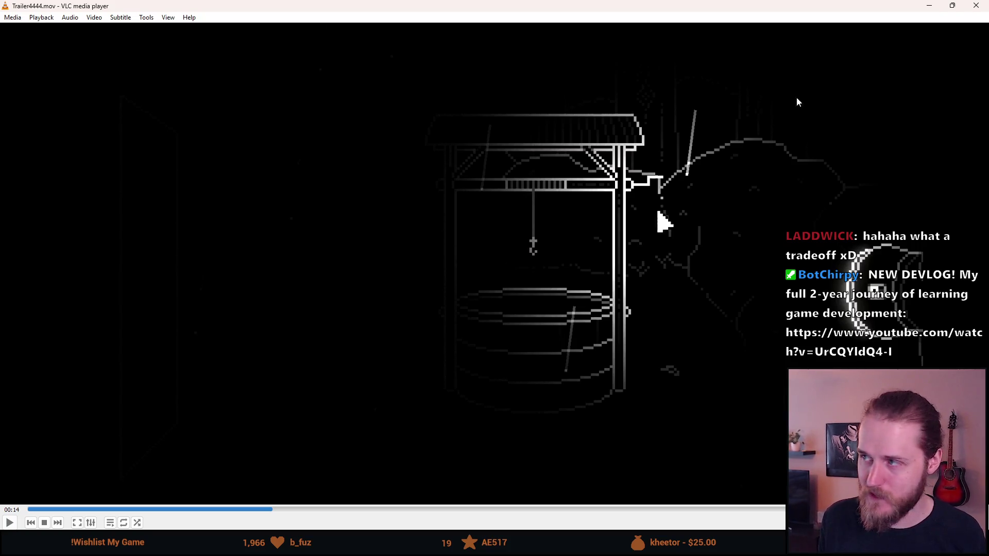
{"action": "double_click", "coordinate": [508, 274]}
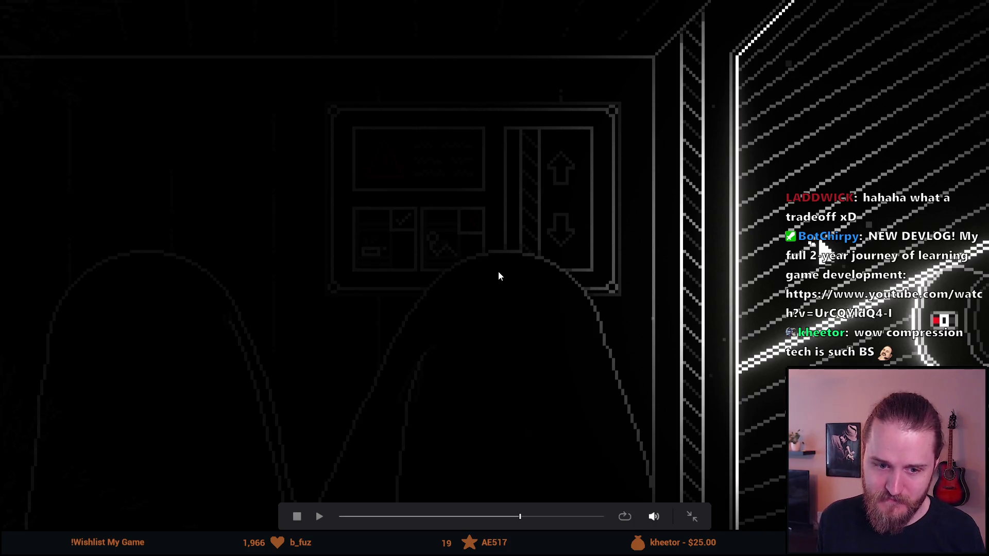
Close the fullscreen comparison and return to DaVinci Resolve's Deliver page
{"action": "key", "text": "alt+F4"}
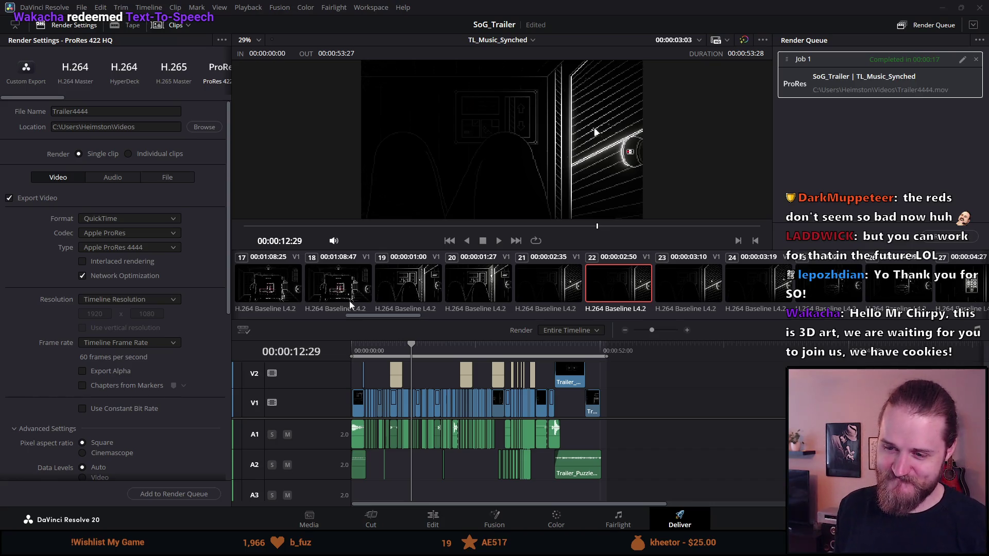
{"action": "left_click", "coordinate": [421, 526]}
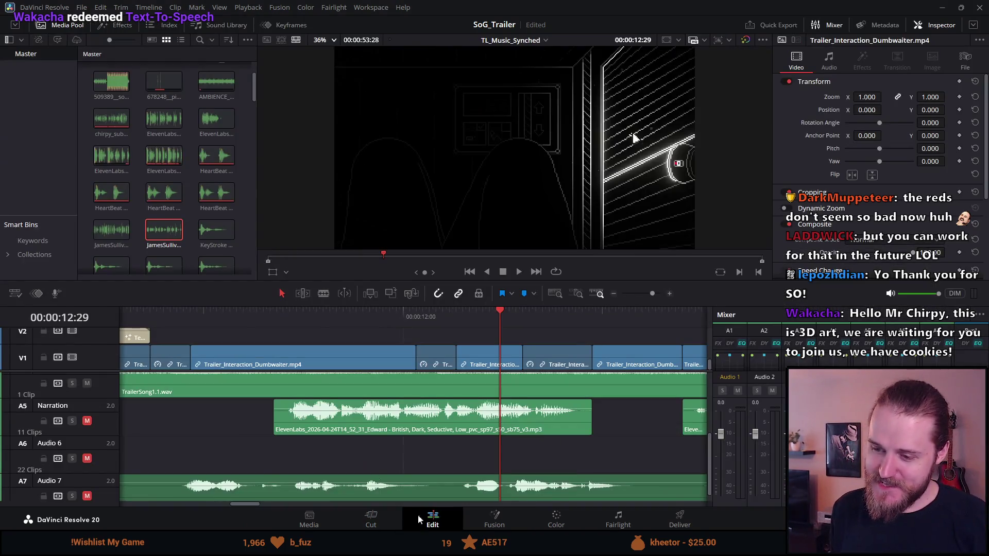
{"action": "scroll", "coordinate": [287, 425], "scroll_direction": "up", "scroll_amount": 5}
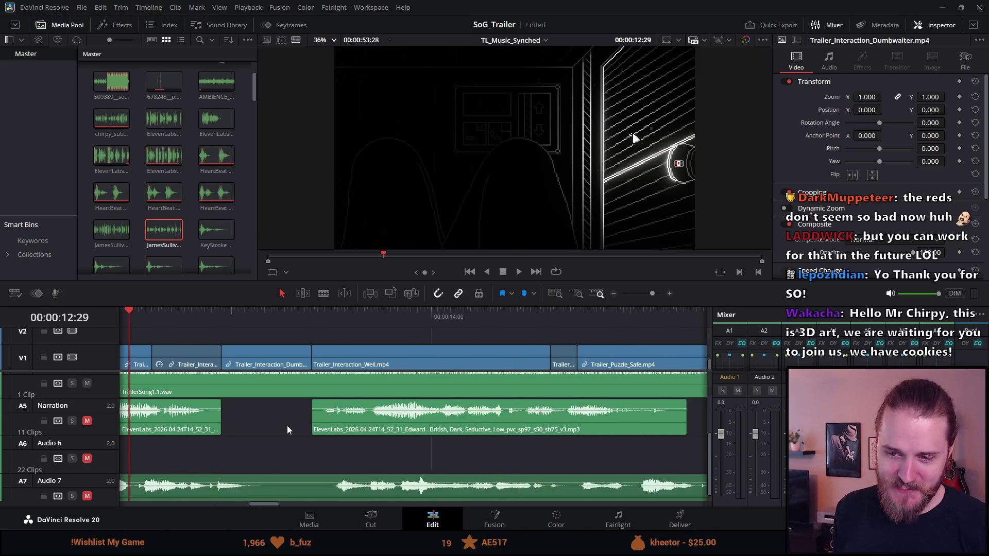
{"action": "scroll", "coordinate": [288, 429], "scroll_direction": "down", "scroll_amount": 5}
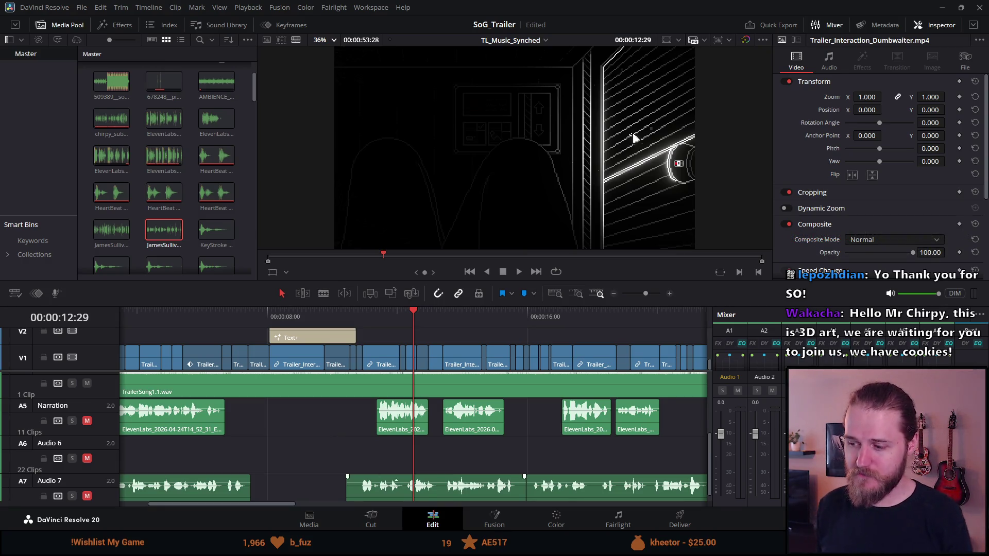
{"action": "left_click", "coordinate": [670, 513]}
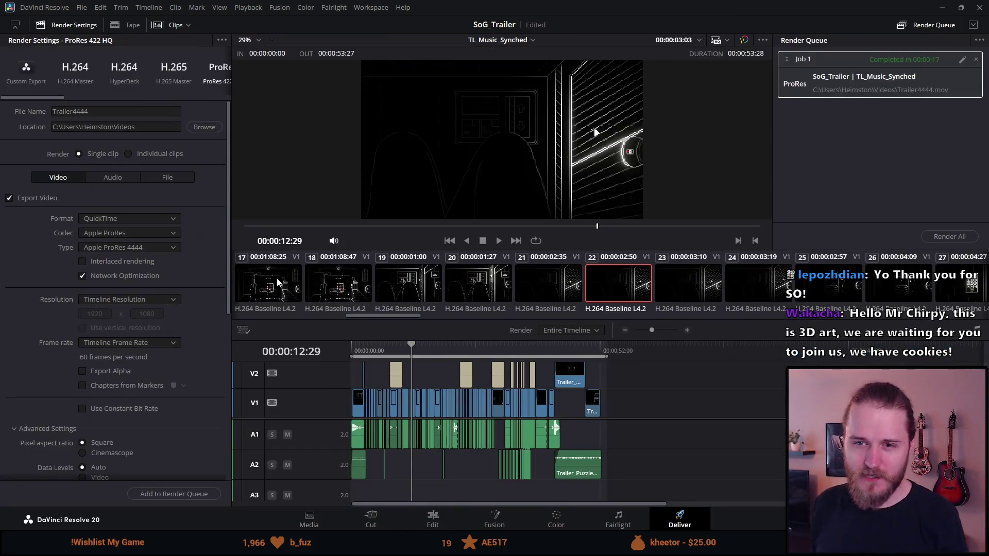
Load the H.264 Master preset with 3840 x 2160 Ultra HD output resolution
{"action": "left_click", "coordinate": [76, 77]}
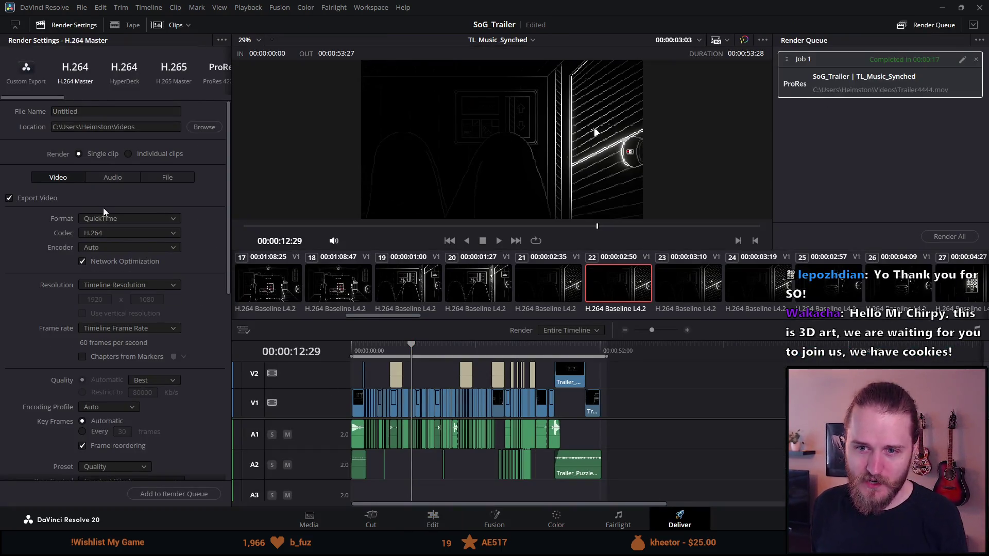
{"action": "left_click", "coordinate": [132, 286]}
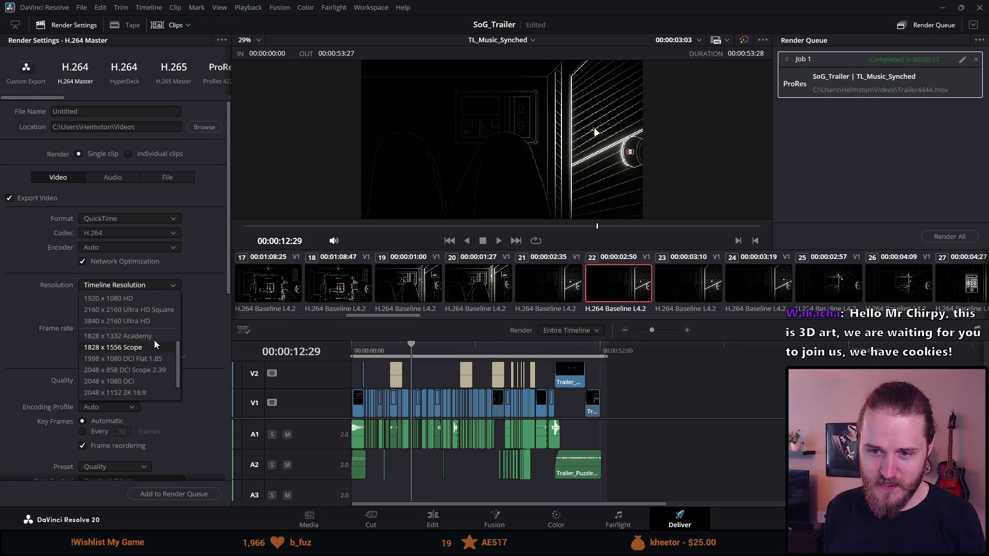
{"action": "left_click", "coordinate": [144, 343]}
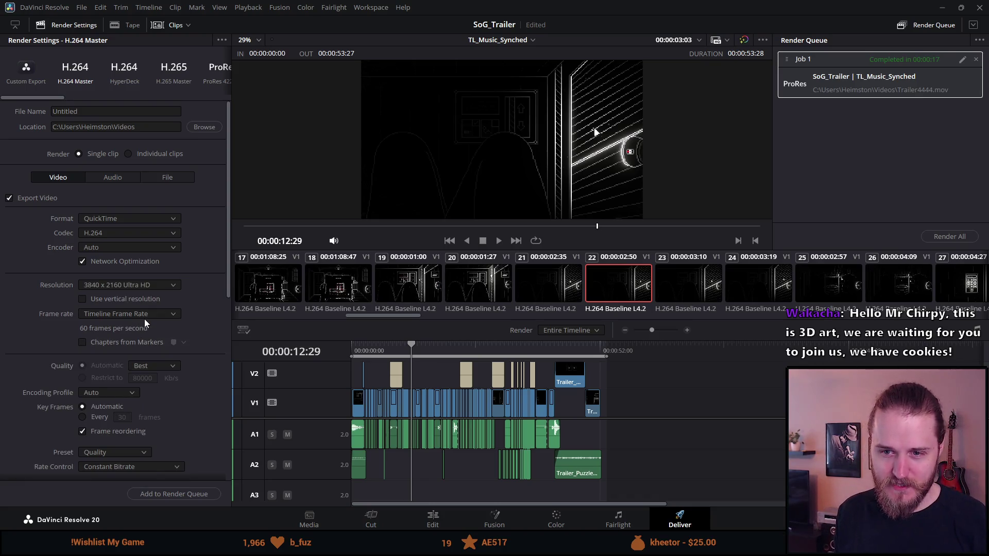
{"action": "scroll", "coordinate": [191, 257], "scroll_direction": "down", "scroll_amount": 10}
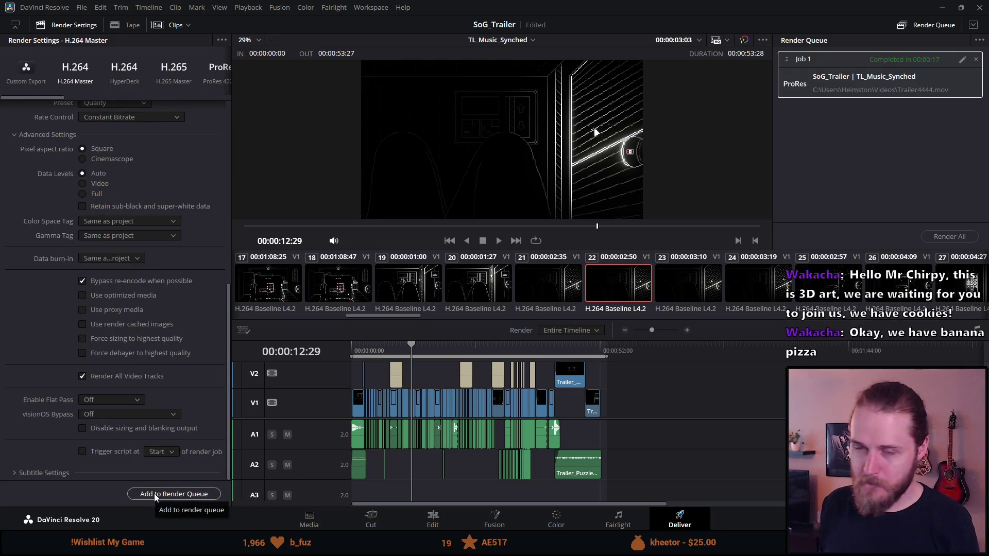
Delete the completed ProRes job so the render queue is empty
{"action": "scroll", "coordinate": [158, 332], "scroll_direction": "up", "scroll_amount": 10}
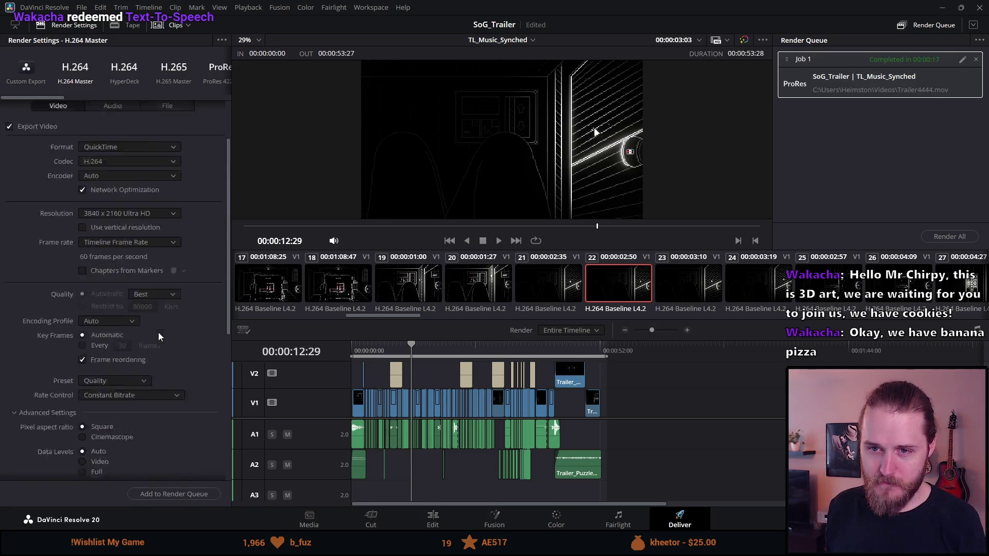
{"action": "scroll", "coordinate": [170, 320], "scroll_direction": "up", "scroll_amount": 1}
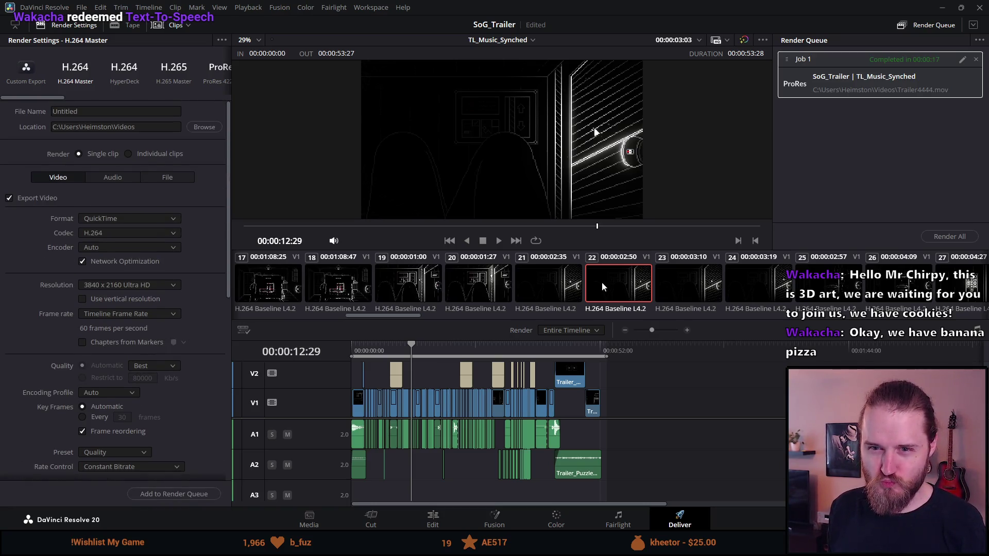
{"action": "left_click", "coordinate": [975, 59]}
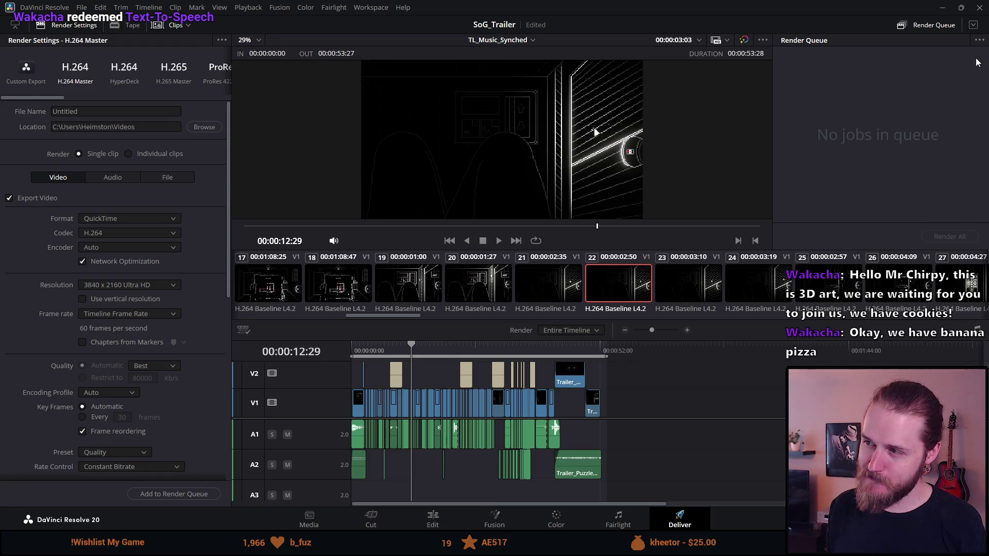
Name the output Trailer4KTest and queue the 4K H.264 render, accepting the higher-resolution upscale
{"action": "double_click", "coordinate": [99, 110]}
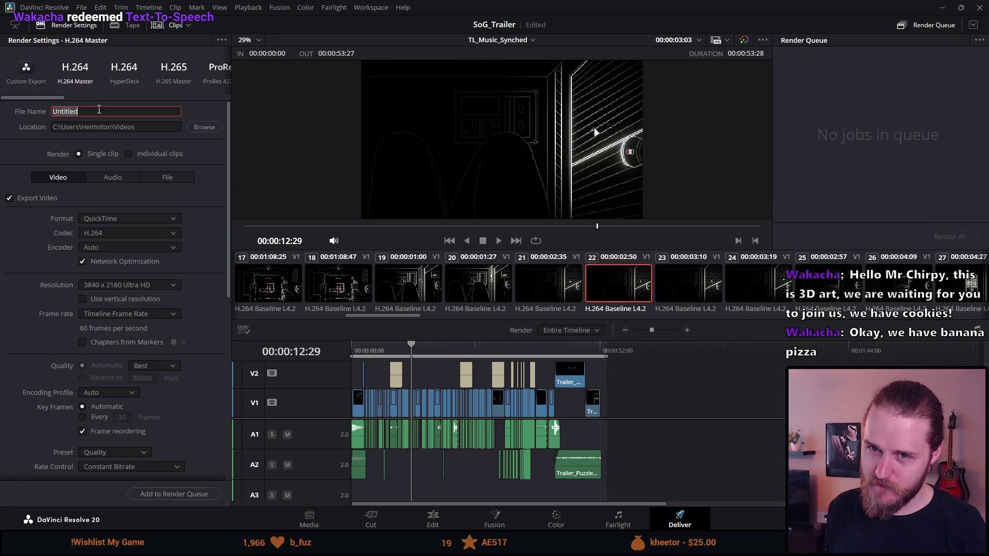
{"action": "type", "text": "Trailer4KTY"}
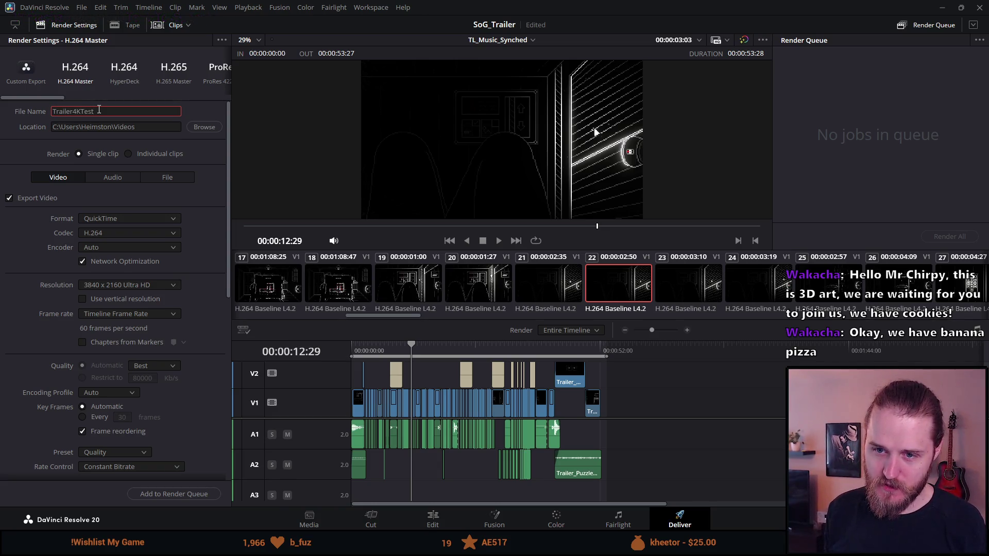
{"action": "scroll", "coordinate": [127, 324], "scroll_direction": "down", "scroll_amount": 10}
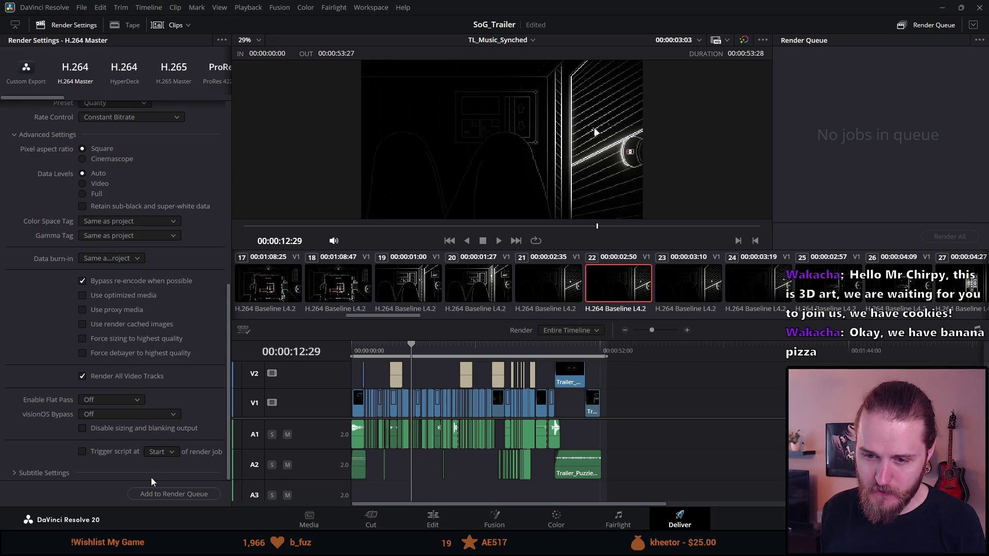
{"action": "left_click", "coordinate": [154, 493]}
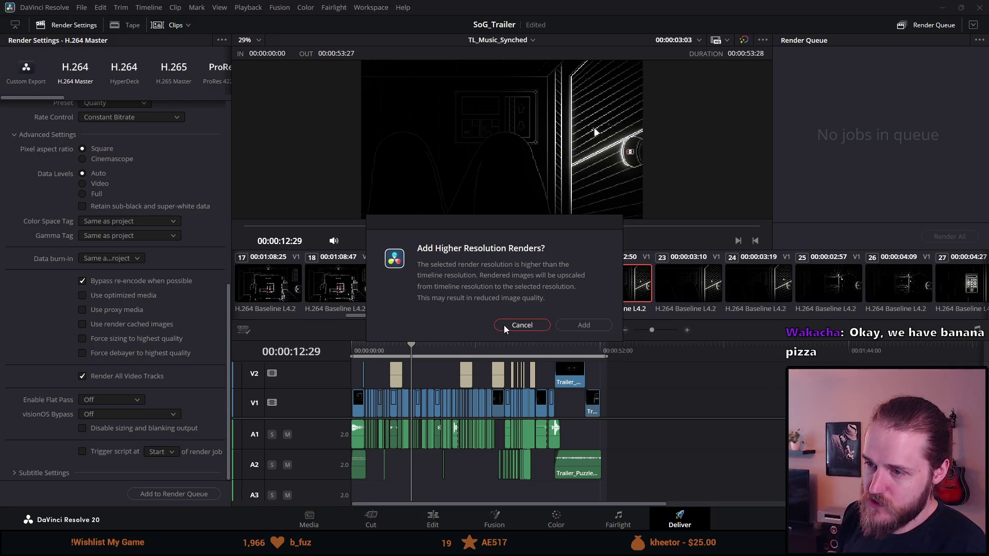
{"action": "left_click", "coordinate": [577, 326]}
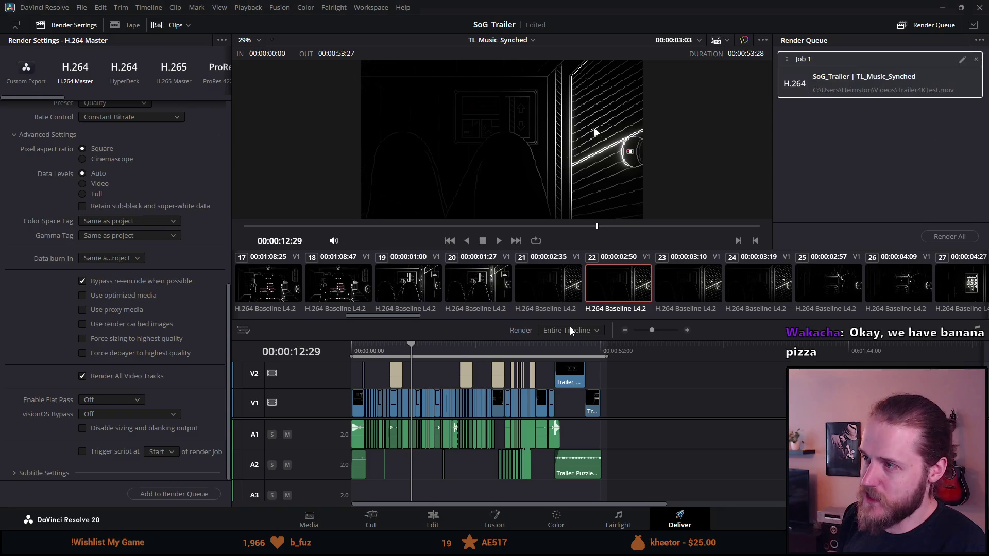
Render the queued job, dismiss the 'Render Job 1 Failed' error, and delete Job 1 from the queue
{"action": "left_click", "coordinate": [945, 236]}
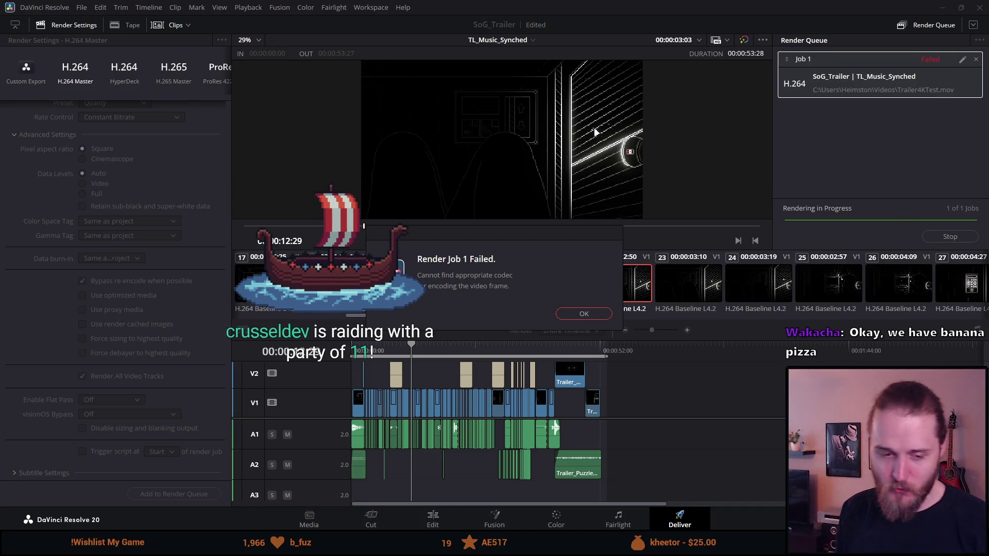
{"action": "left_click", "coordinate": [590, 315]}
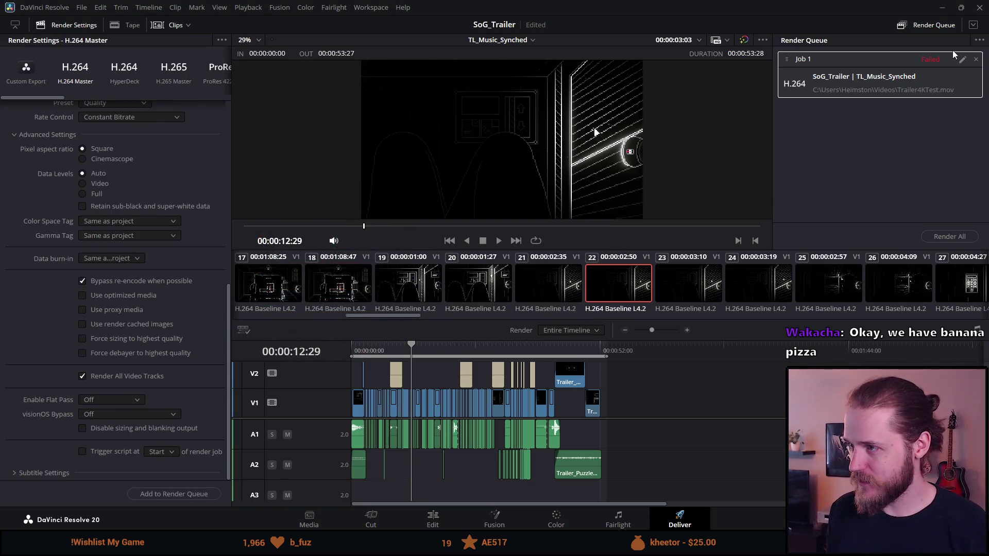
{"action": "left_click", "coordinate": [977, 59]}
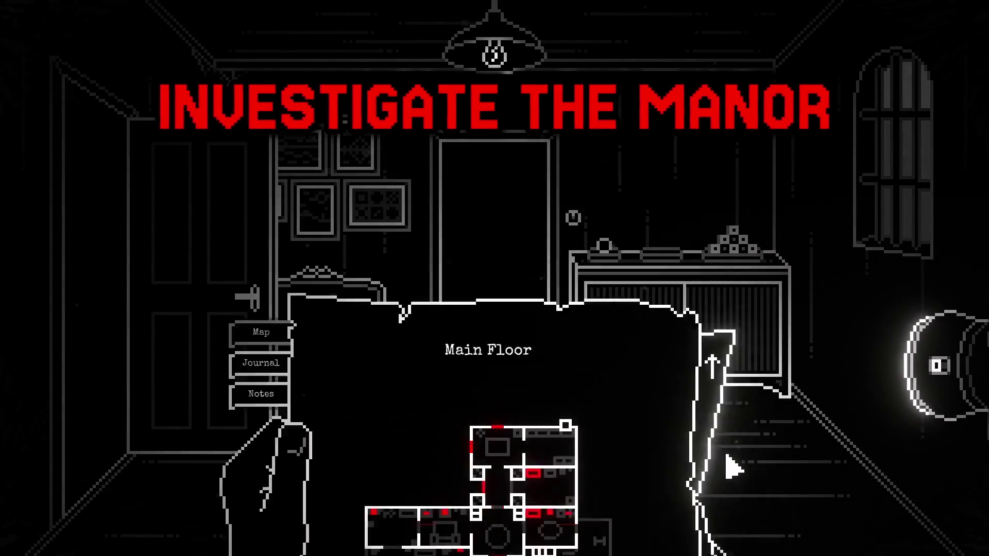
{"action": "left_click", "coordinate": [692, 163]}
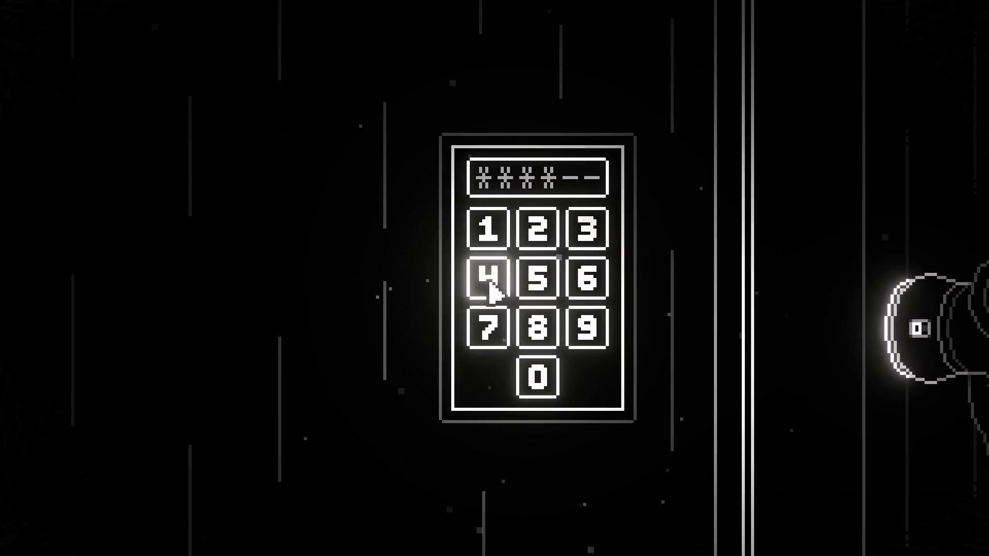
{"action": "left_click", "coordinate": [537, 283]}
{"action": "left_click", "coordinate": [537, 283]}
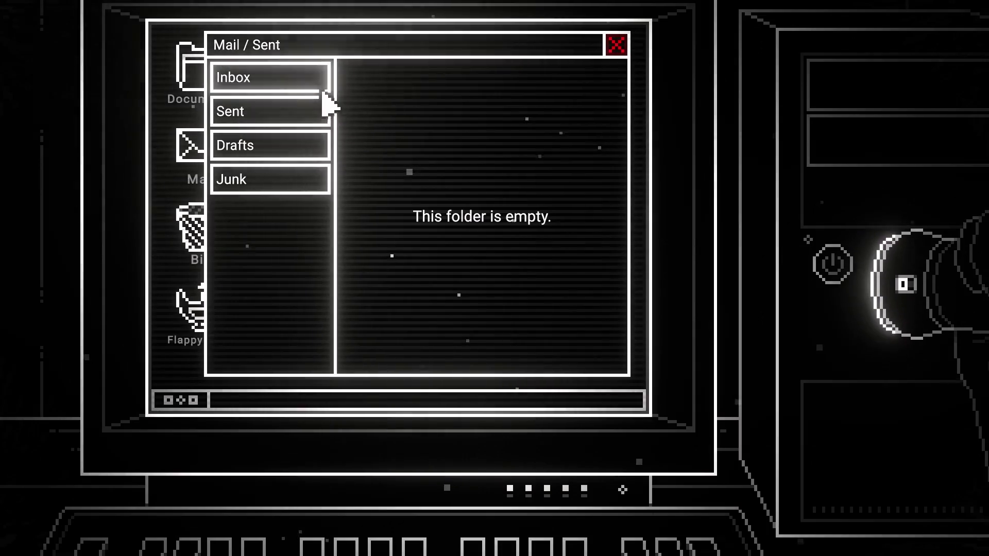
{"action": "left_click", "coordinate": [319, 82]}
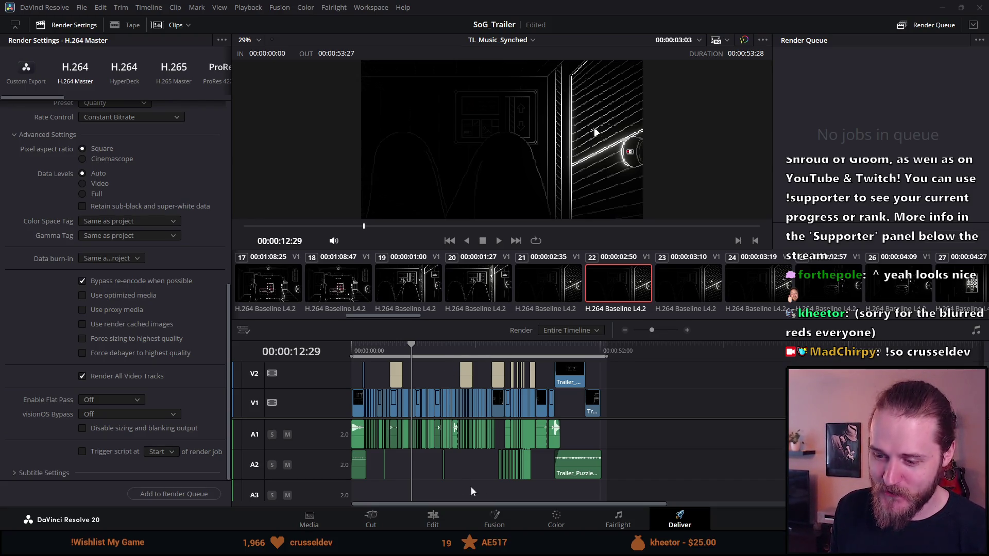
Put the playhead on the SOLVE PUZZLES title at 00:00:23:56 and preview it full screen on the Edit page
{"action": "mouse_move", "coordinate": [598, 554]}
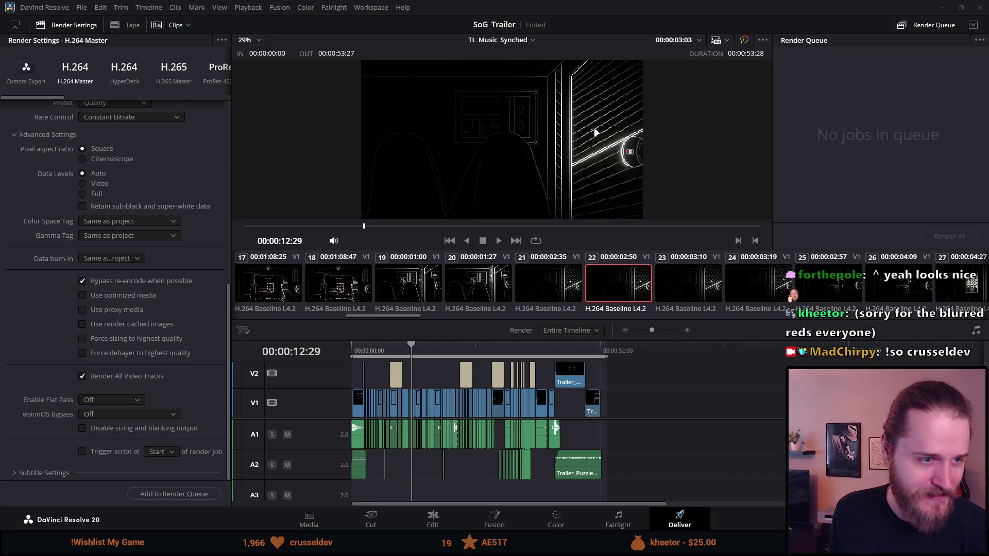
{"action": "left_click", "coordinate": [466, 350]}
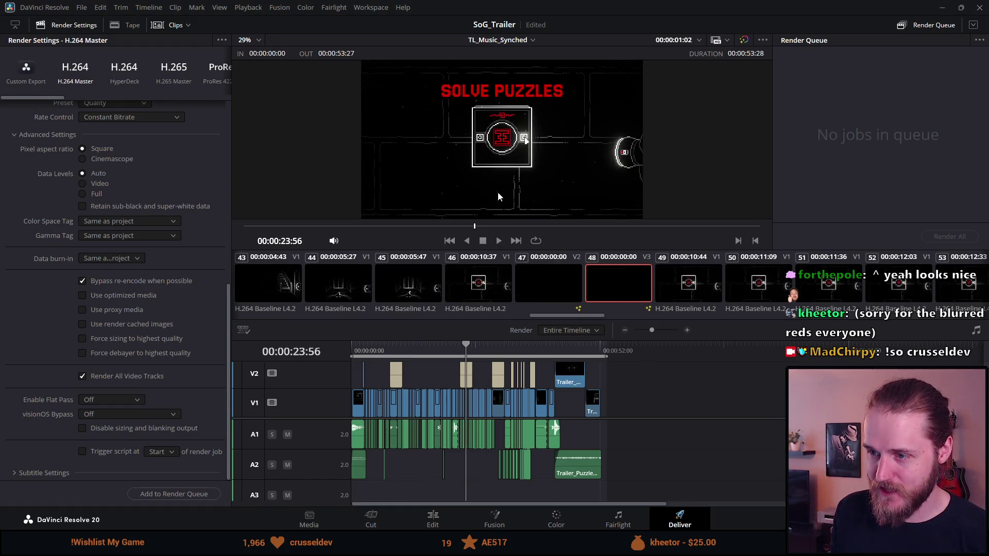
{"action": "left_click", "coordinate": [432, 518]}
{"action": "key", "text": "p"}
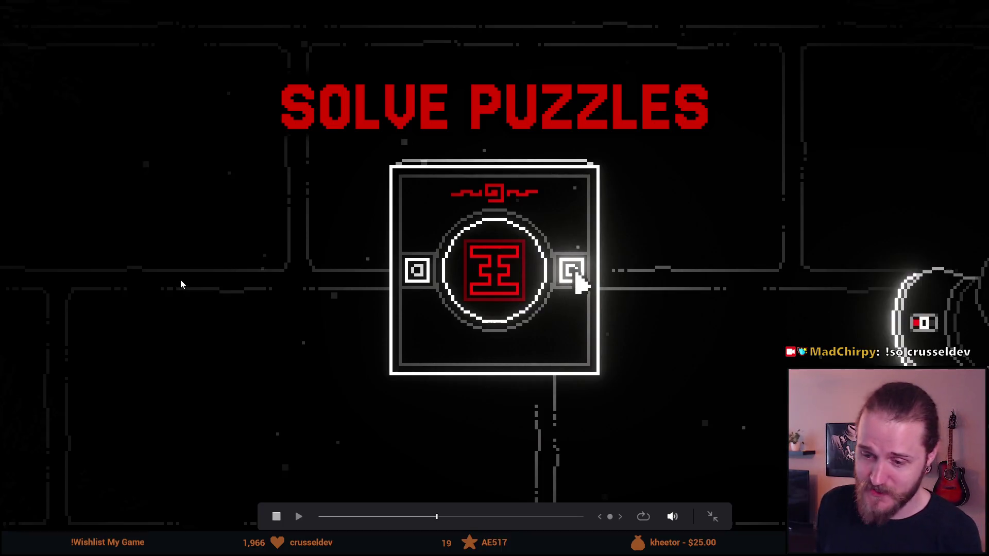
{"action": "key", "text": "Escape"}
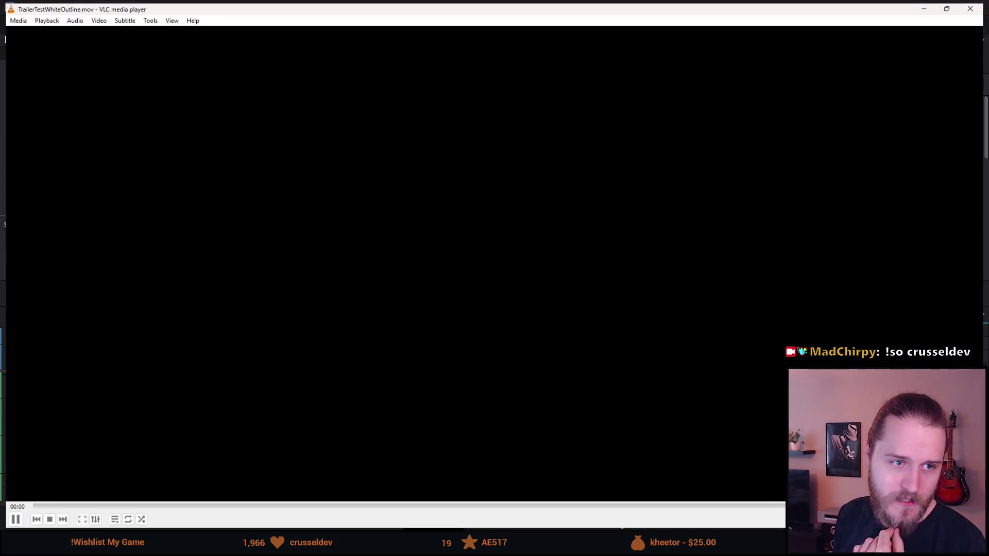
Pause the white-outline test, pause Trailer4444.mov around 25 seconds in to compare, then close both players
{"action": "key", "text": "space"}
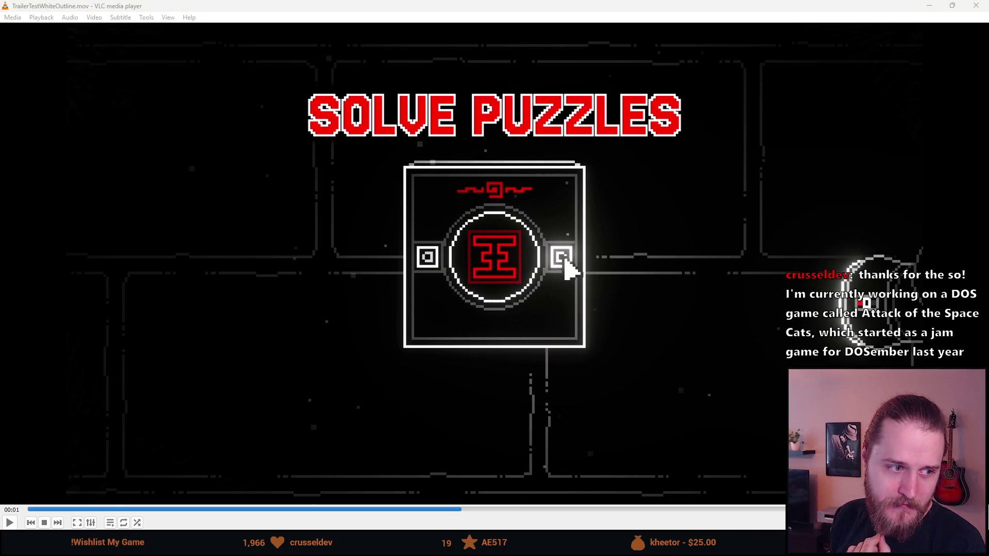
{"action": "key", "text": "Return"}
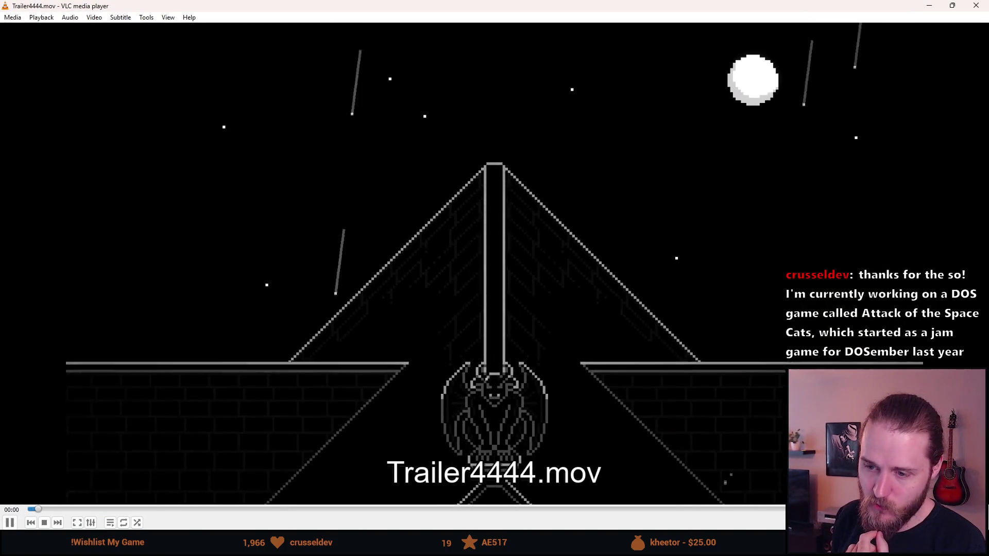
{"action": "left_click", "coordinate": [500, 509]}
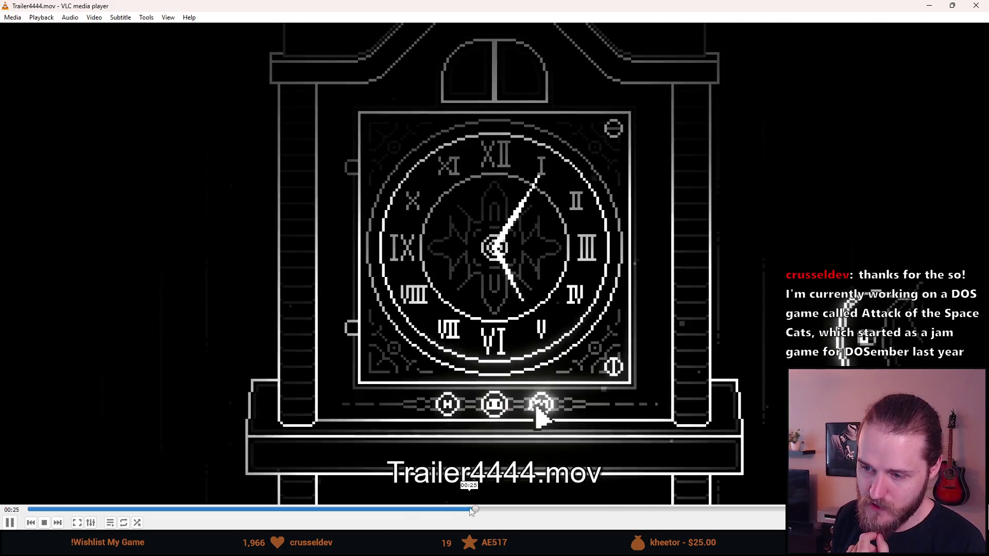
{"action": "left_click", "coordinate": [431, 510]}
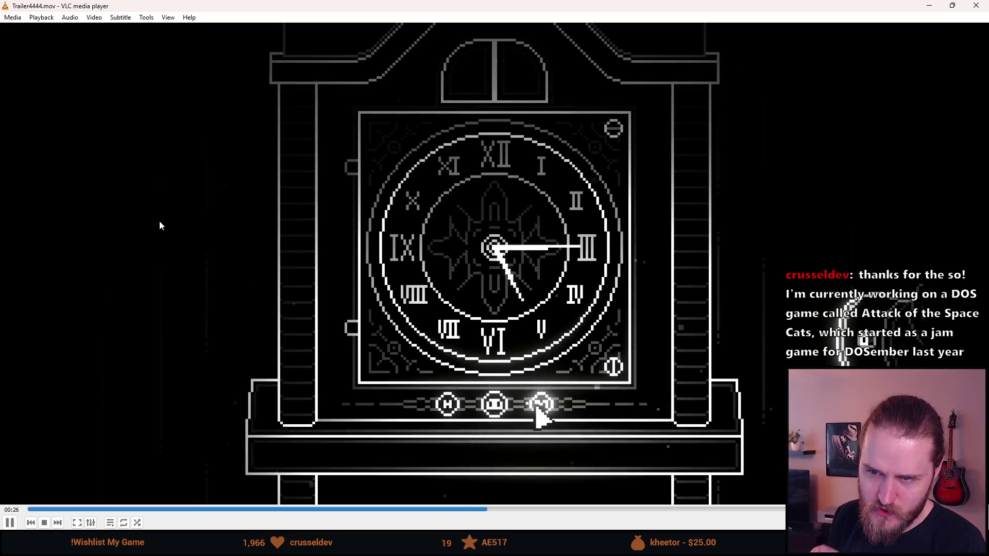
{"action": "left_click", "coordinate": [159, 222]}
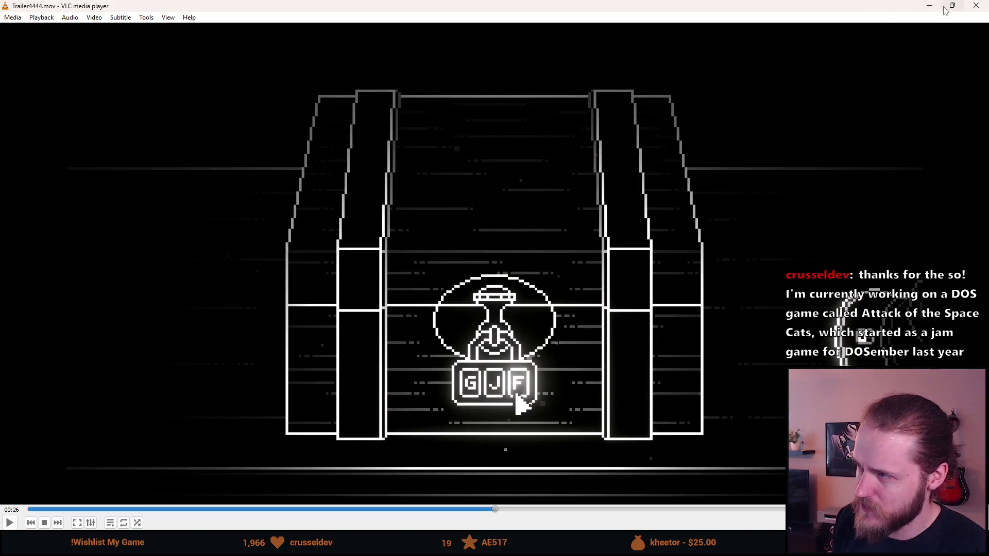
{"action": "left_click", "coordinate": [975, 6]}
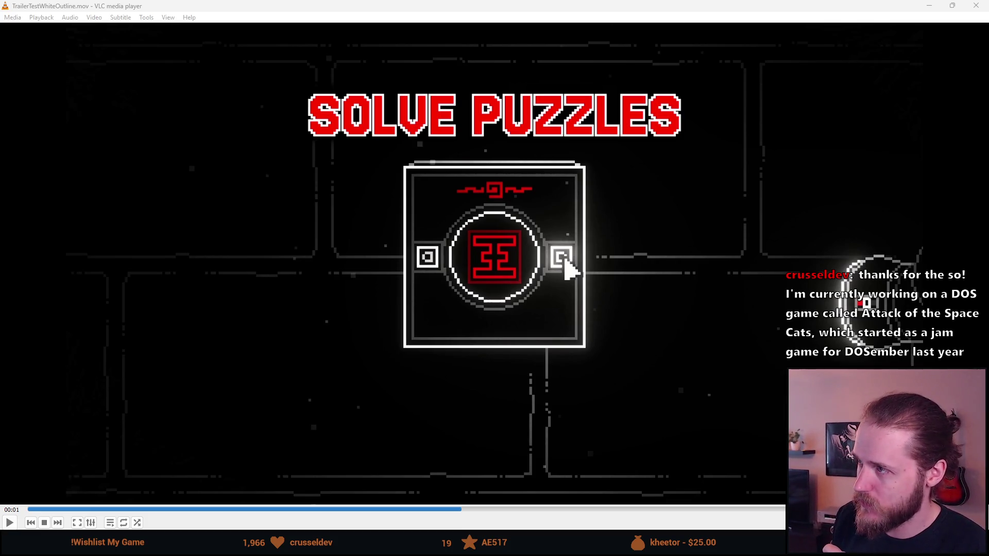
{"action": "left_click", "coordinate": [974, 7]}
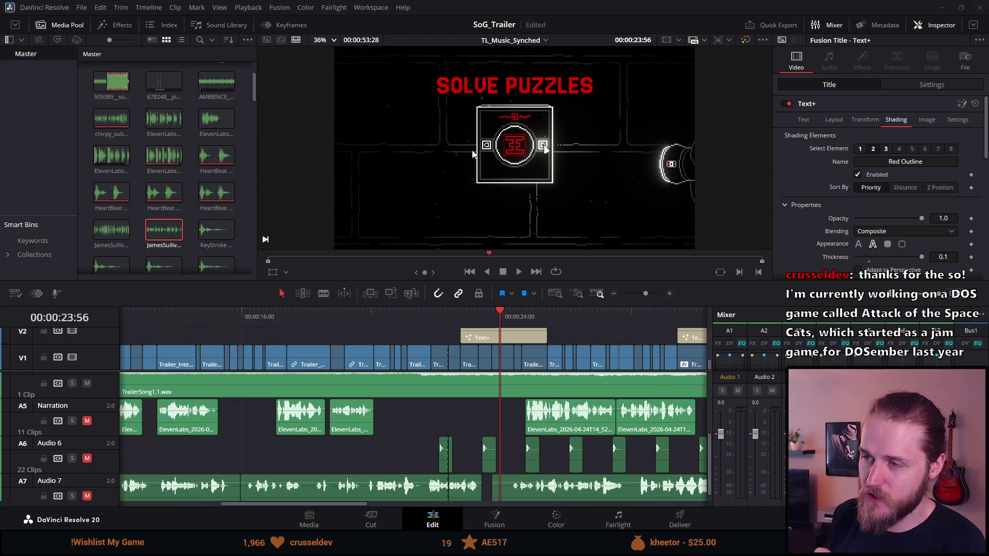
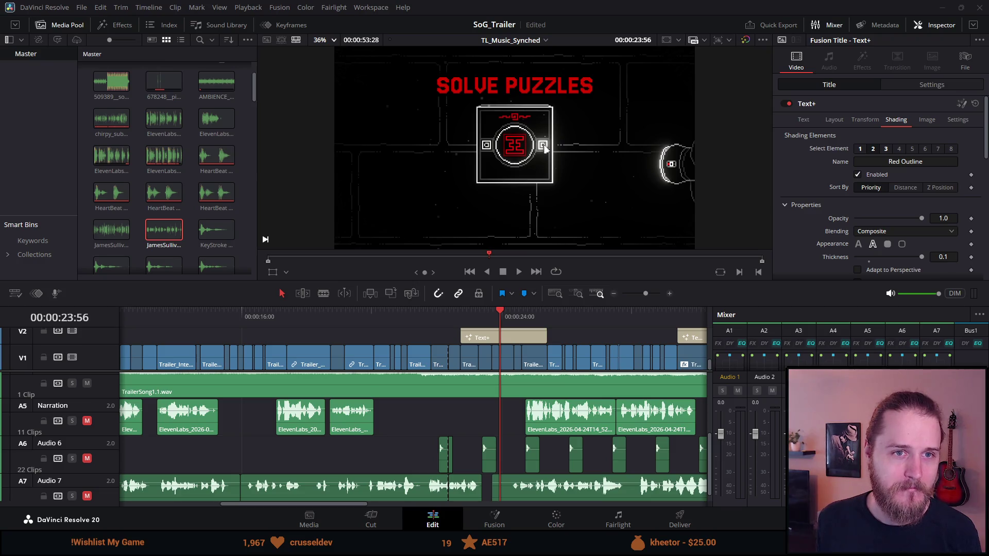
Switch from DaVinci Resolve to the browser showing the Attack of the Space Cats itch.io page
{"action": "key", "text": "alt+Tab"}
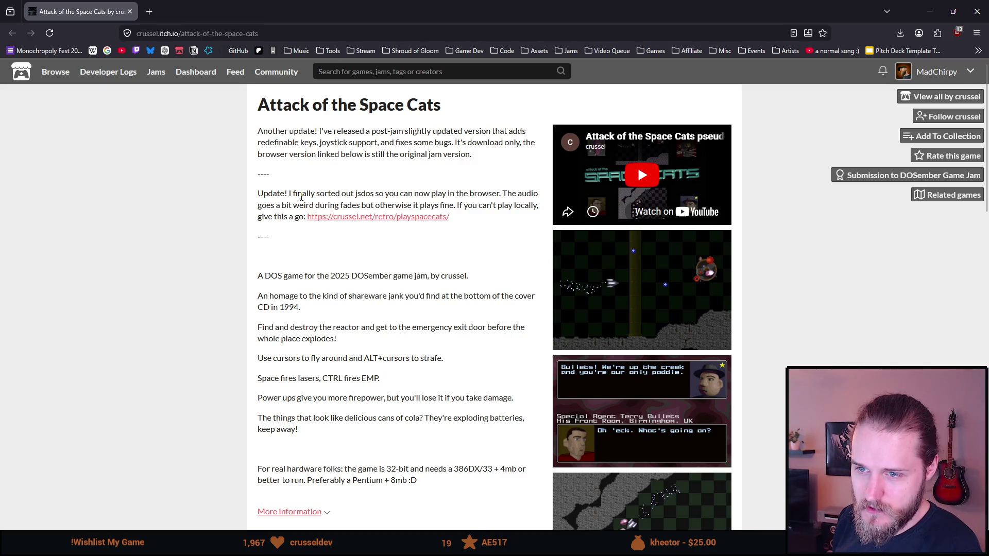
Play the page's embedded Attack of the Space Cats YouTube trailer in full screen
{"action": "scroll", "coordinate": [388, 265], "scroll_direction": "down", "scroll_amount": 2}
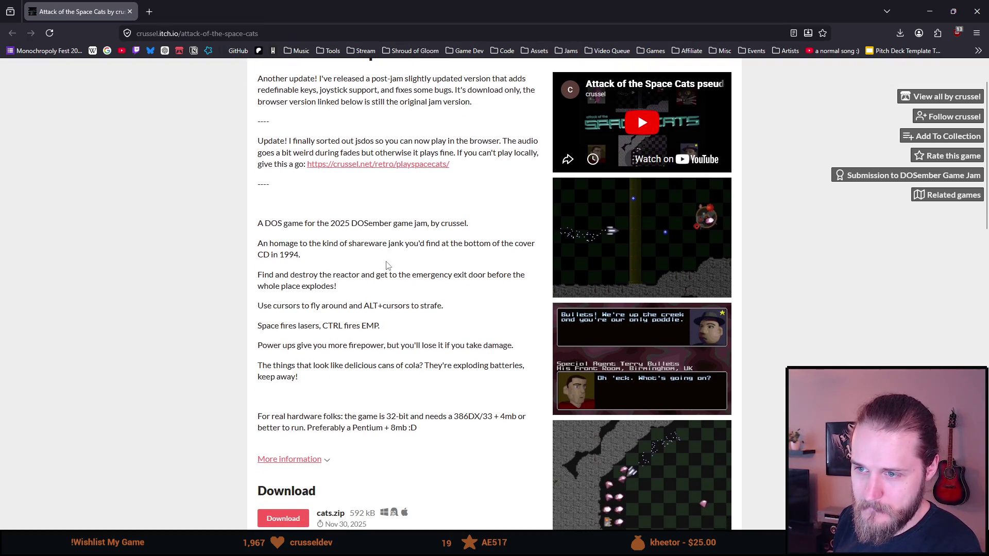
{"action": "scroll", "coordinate": [387, 265], "scroll_direction": "down", "scroll_amount": 2}
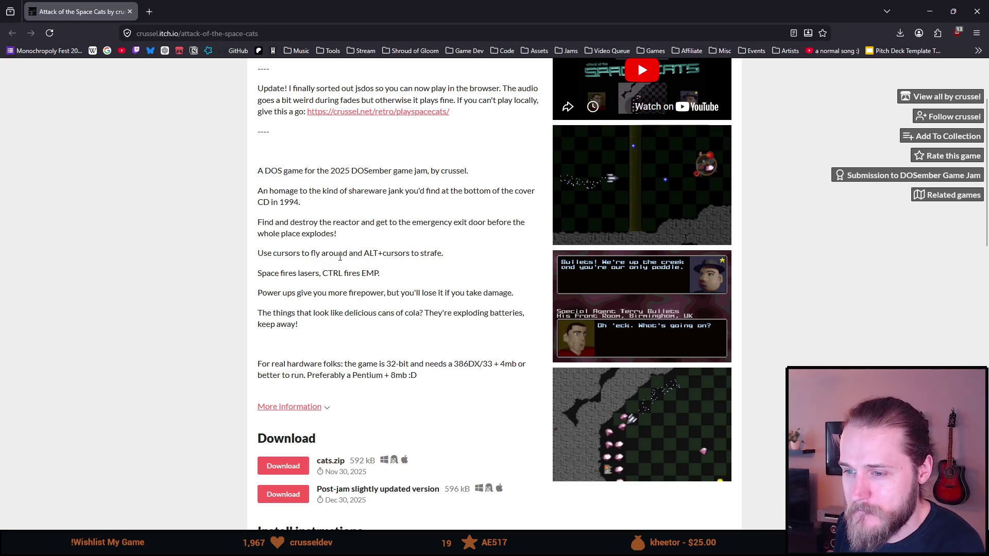
{"action": "scroll", "coordinate": [340, 257], "scroll_direction": "up", "scroll_amount": 2}
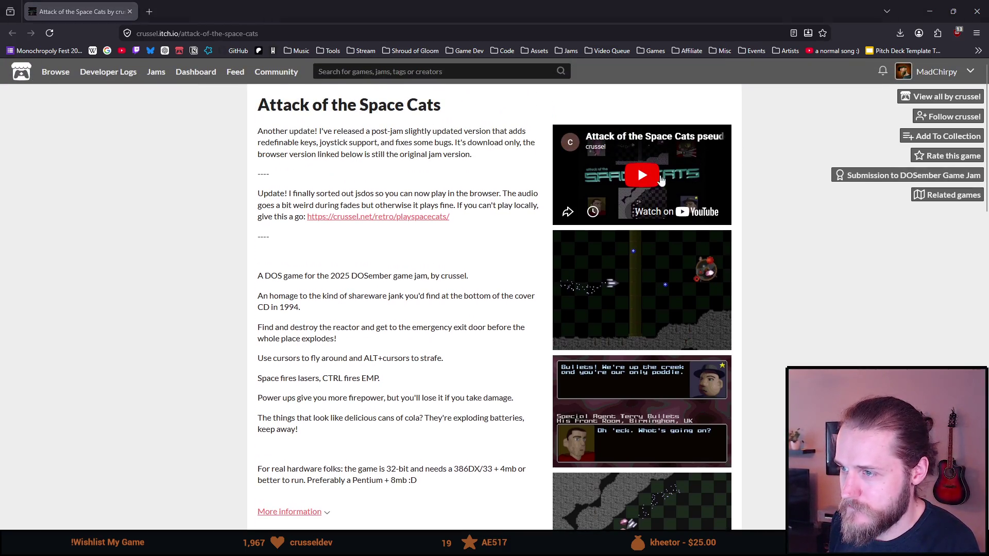
{"action": "left_click", "coordinate": [633, 177]}
{"action": "left_click", "coordinate": [706, 184]}
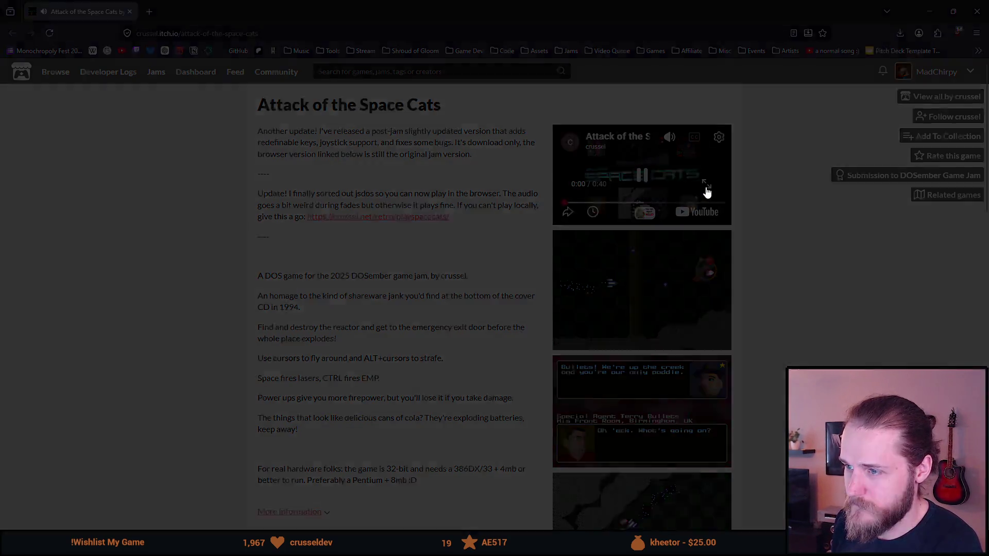
Pause the trailer, turn its volume down, and resume playback
{"action": "left_click", "coordinate": [159, 404]}
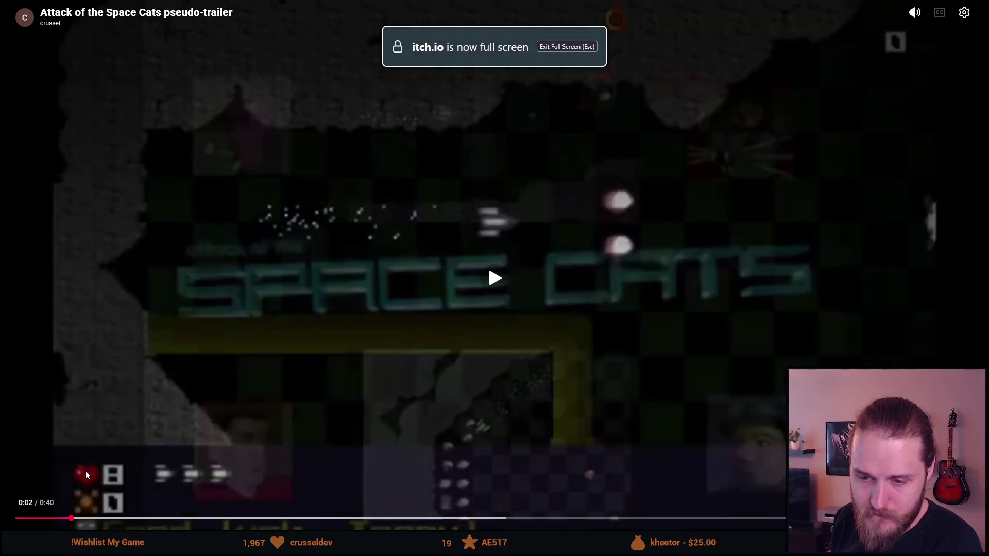
{"action": "mouse_move", "coordinate": [914, 16]}
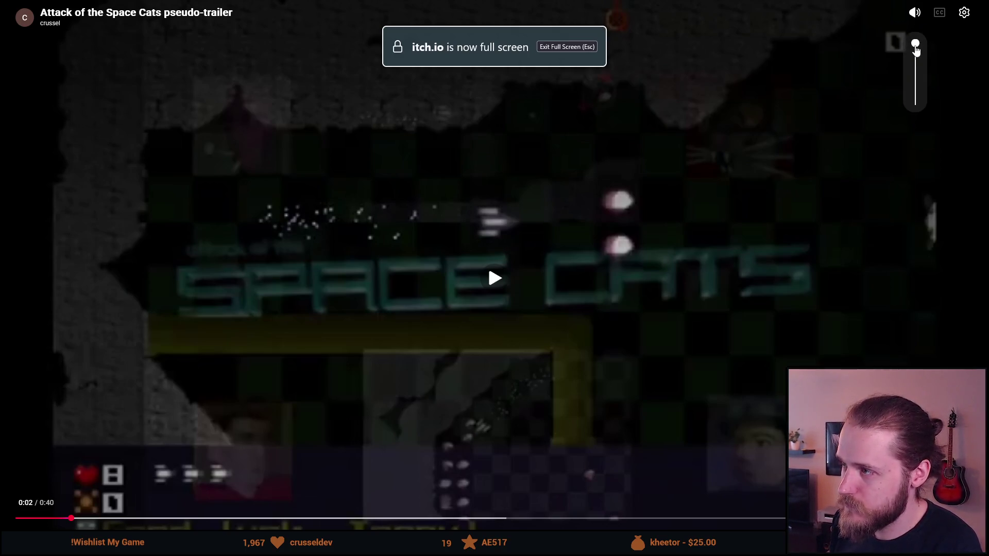
{"action": "left_click_drag", "start_coordinate": [915, 67], "coordinate": [916, 86]}
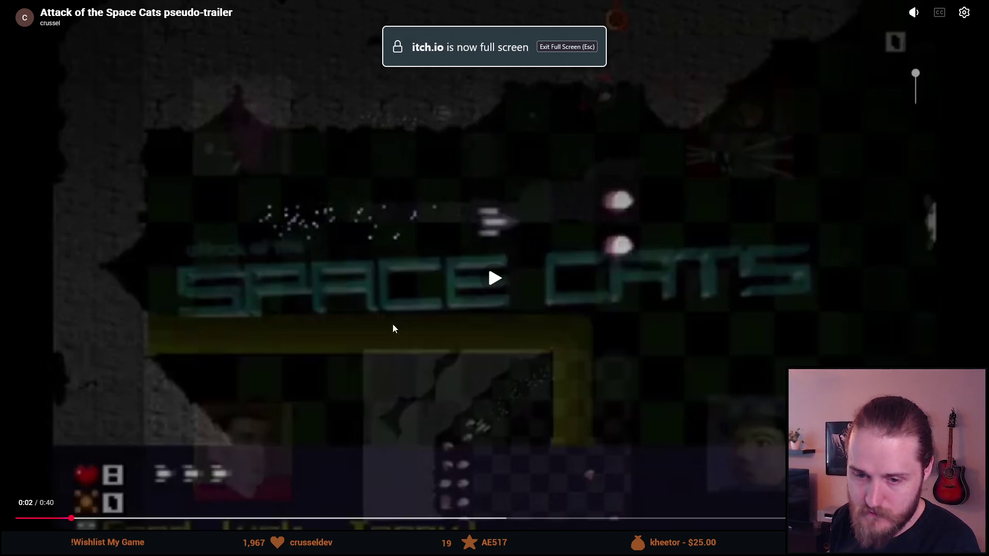
{"action": "left_click", "coordinate": [64, 520]}
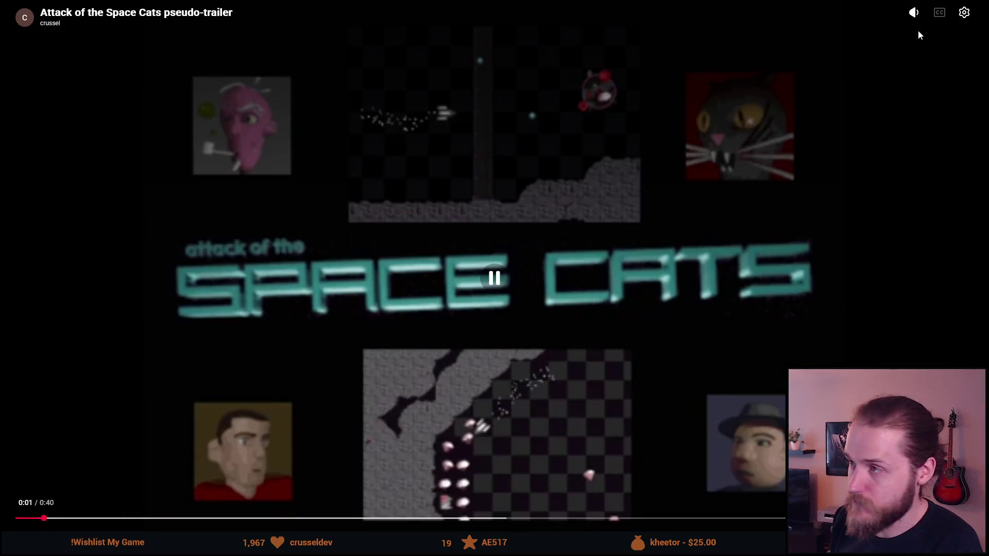
Pick a different video quality in the playback settings and restart the trailer from the beginning
{"action": "mouse_move", "coordinate": [915, 16]}
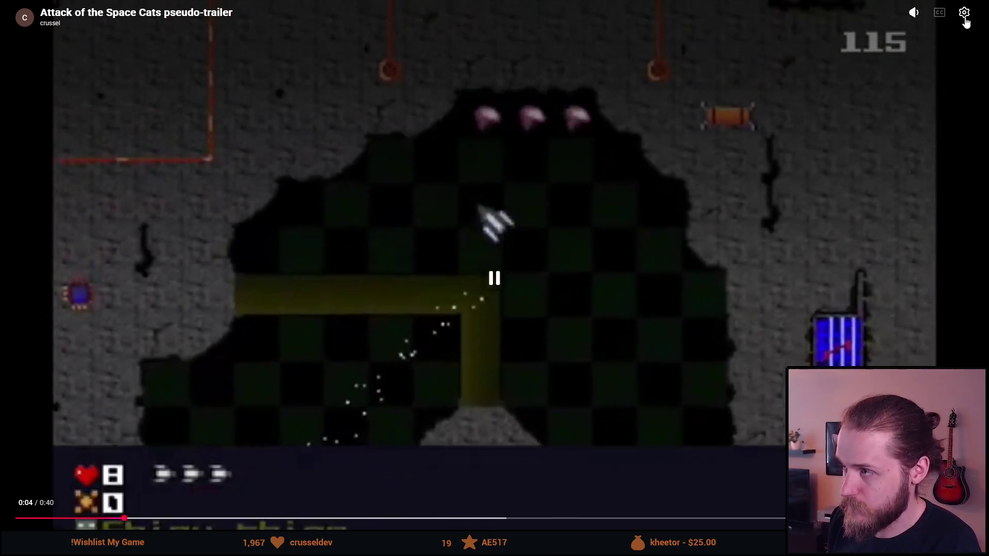
{"action": "left_click", "coordinate": [964, 12]}
{"action": "left_click", "coordinate": [567, 457]}
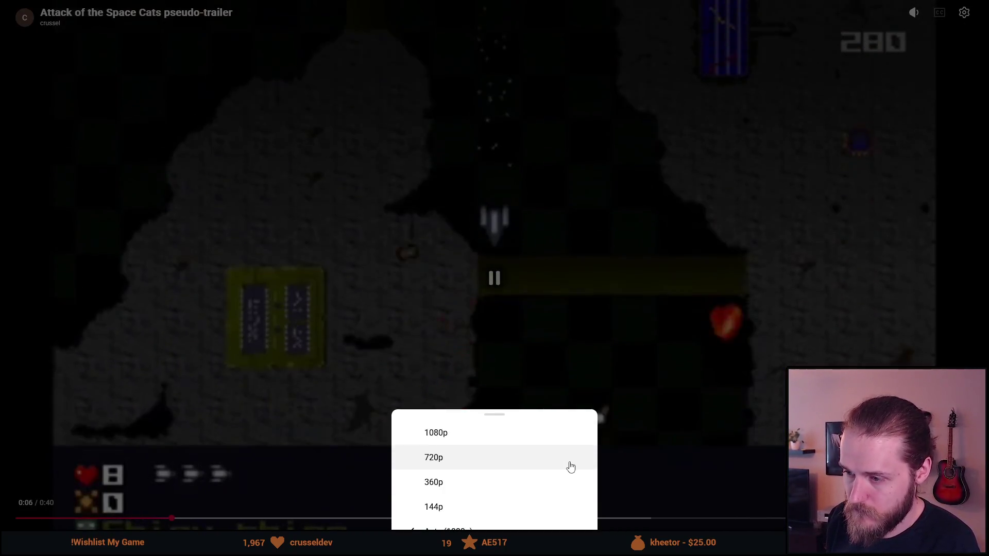
{"action": "left_click", "coordinate": [526, 435]}
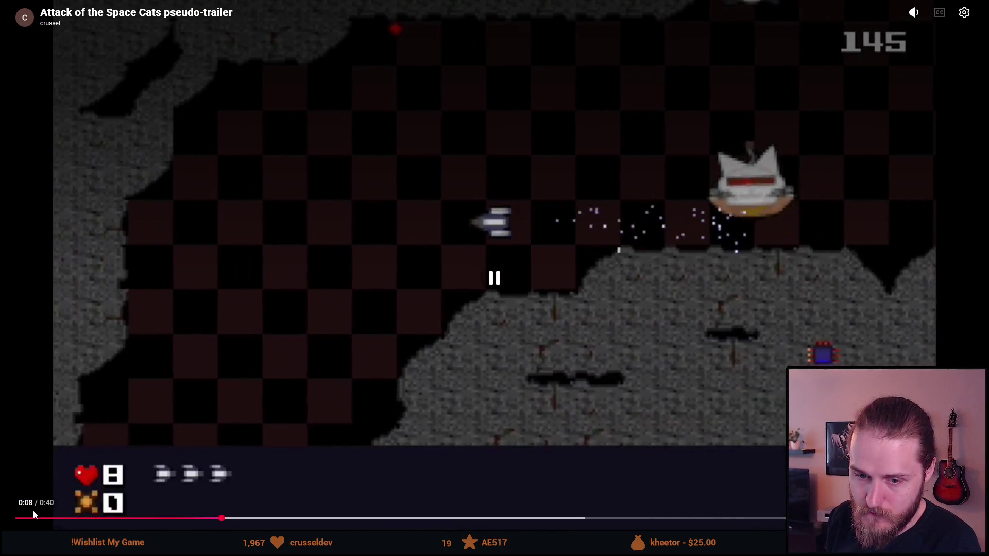
{"action": "left_click", "coordinate": [25, 518]}
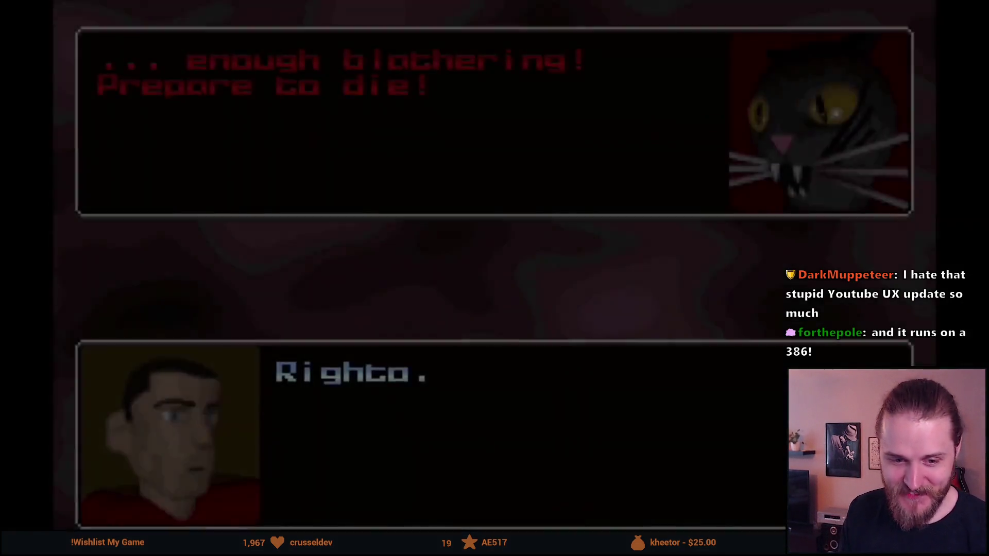
Select and copy the game page's full address to share it
{"action": "mouse_move", "coordinate": [889, 233]}
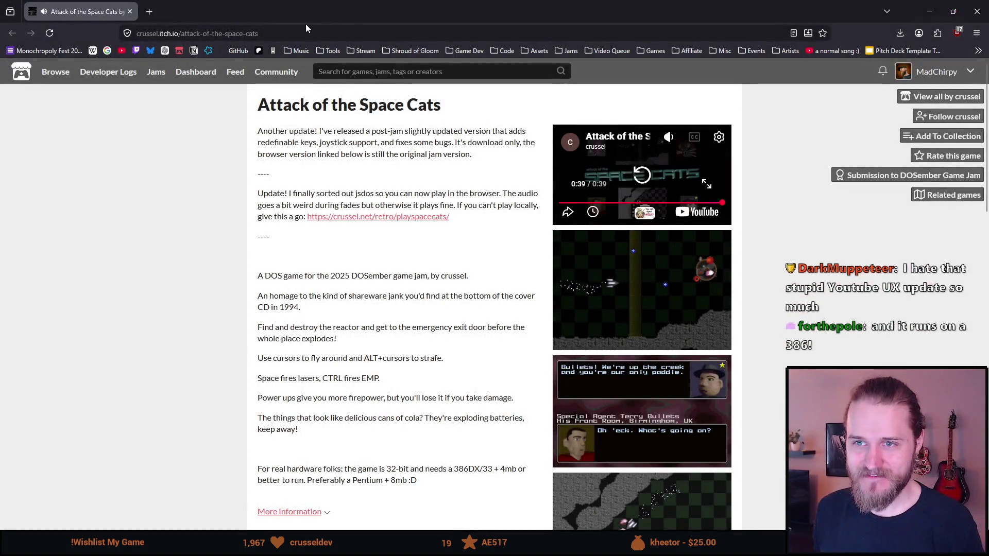
{"action": "left_click", "coordinate": [300, 32]}
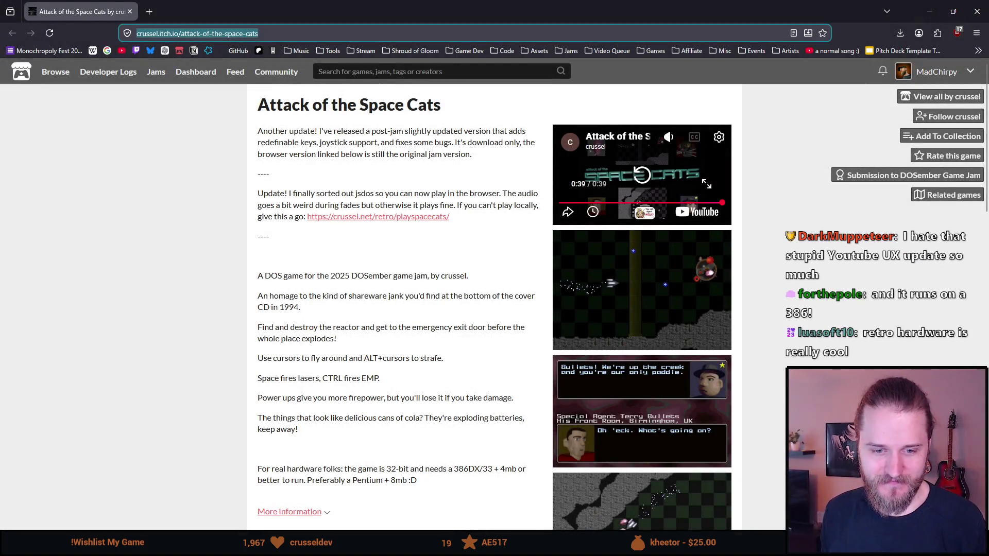
{"action": "key", "text": "alt+Tab"}
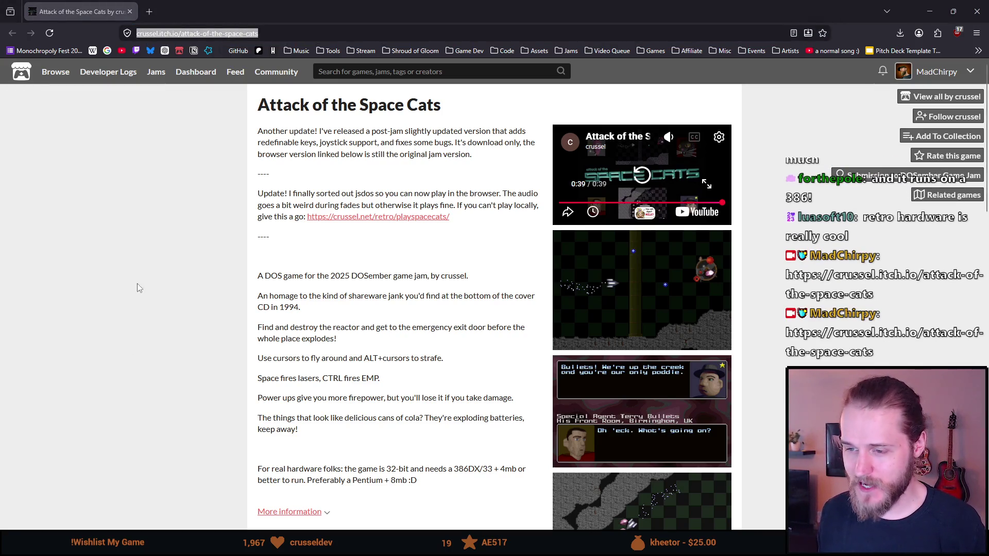
Follow the game's creator on itch.io and switch back to the trailer edit
{"action": "scroll", "coordinate": [137, 274], "scroll_direction": "down", "scroll_amount": 5}
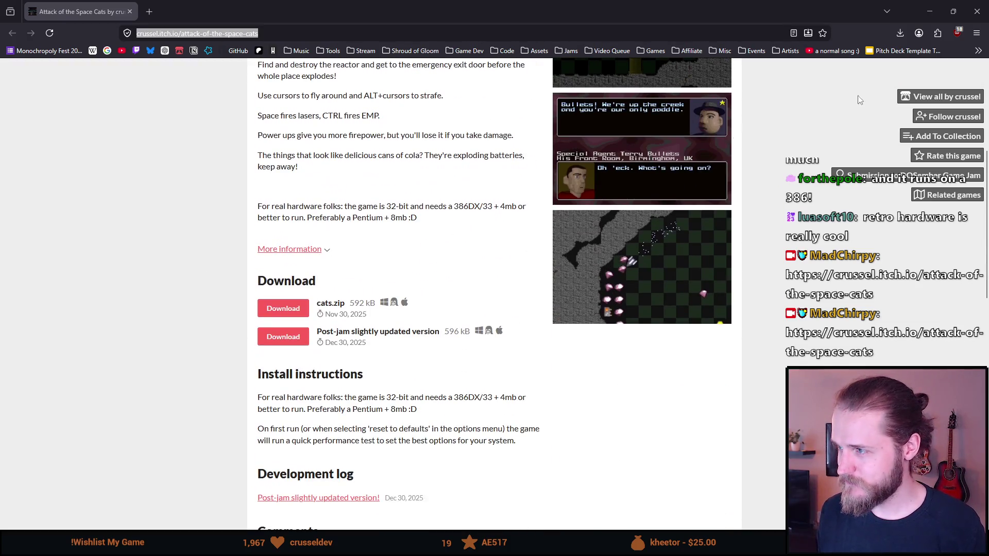
{"action": "left_click", "coordinate": [934, 124]}
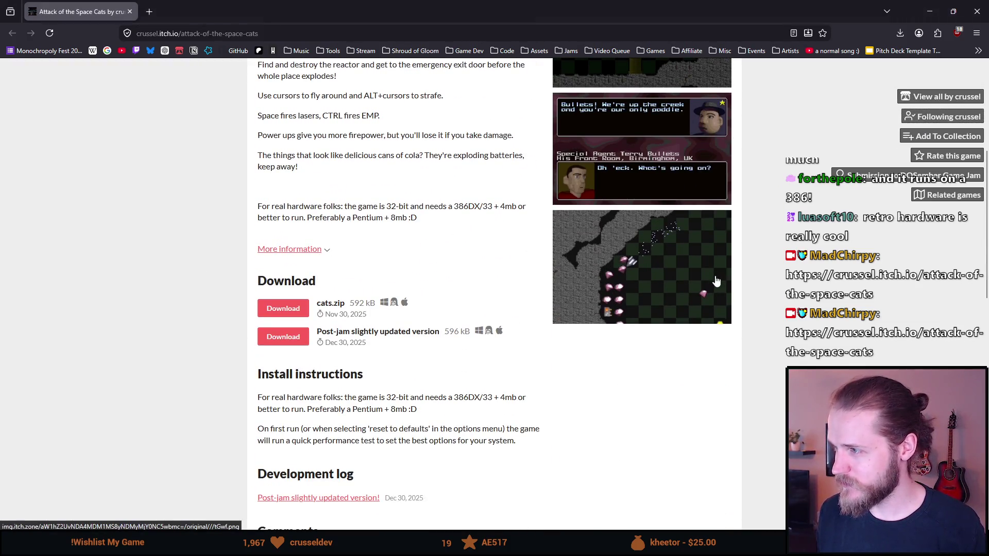
{"action": "scroll", "coordinate": [718, 282], "scroll_direction": "up", "scroll_amount": 2}
{"action": "scroll", "coordinate": [719, 282], "scroll_direction": "down", "scroll_amount": 3}
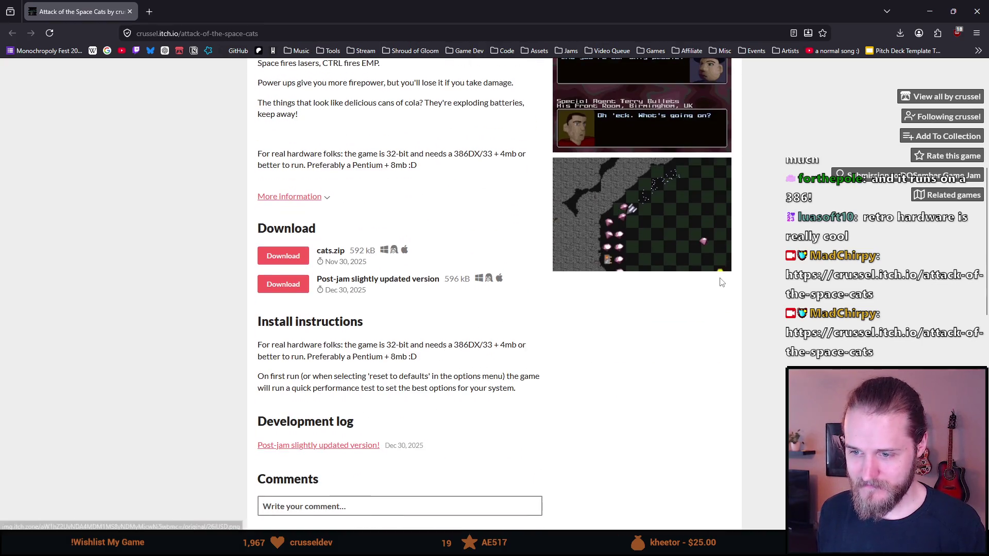
{"action": "scroll", "coordinate": [565, 260], "scroll_direction": "up", "scroll_amount": 6}
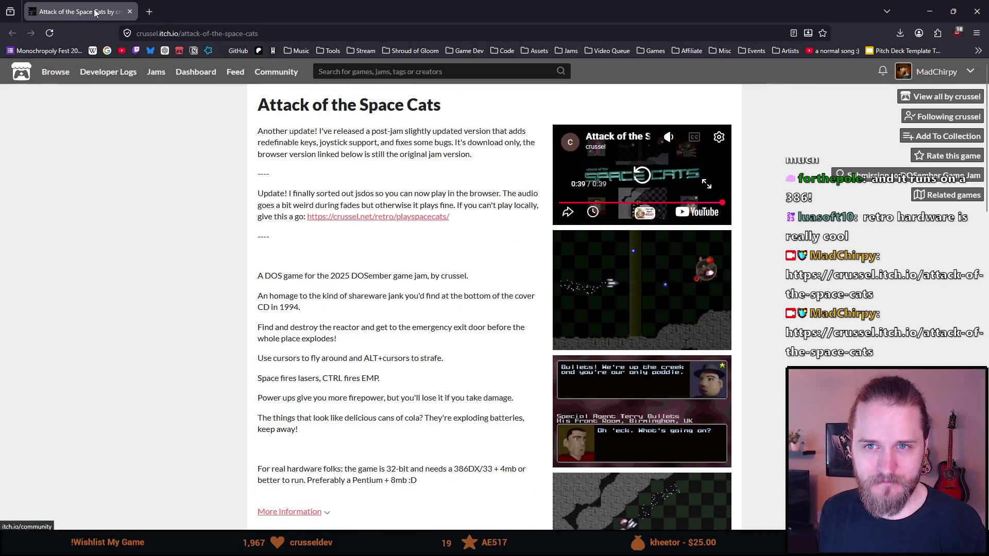
{"action": "key", "text": "alt+Tab"}
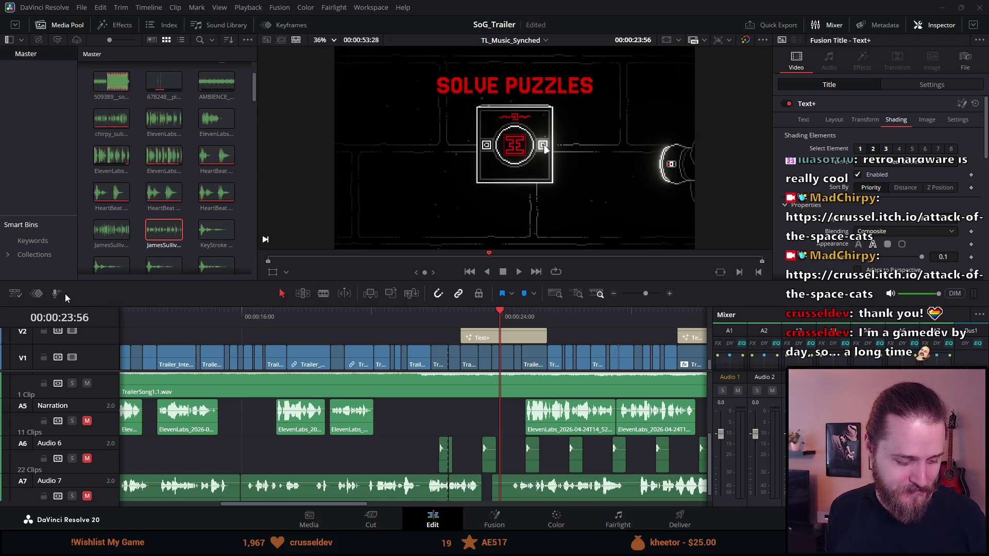
Jump the SoG_Trailer playhead back to 00:00:00:00 with Home
{"action": "key", "text": "Home"}
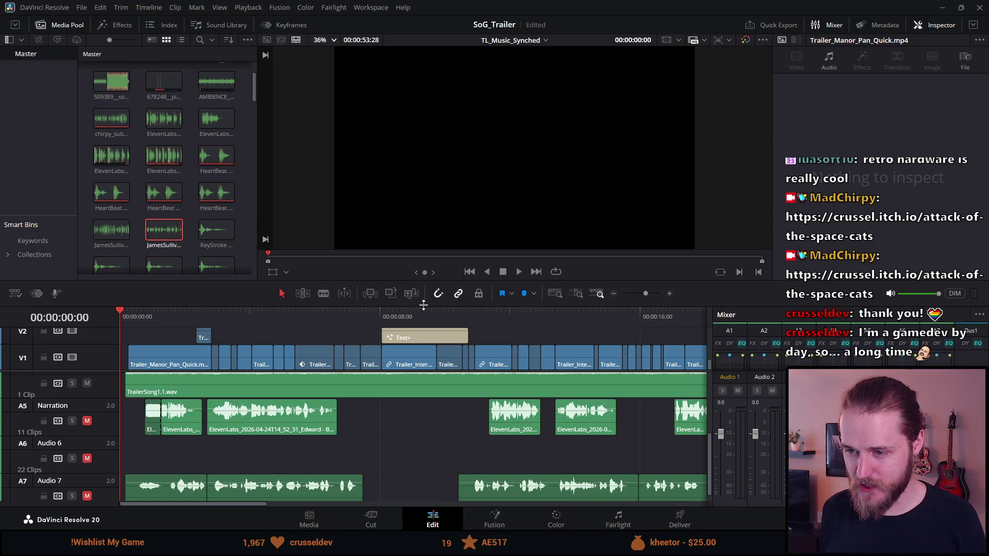
Make the viewer slightly taller and park the playhead at 00:00:00:10
{"action": "mouse_move", "coordinate": [423, 305]}
{"action": "left_mouse_down"}
{"action": "mouse_move", "coordinate": [420, 297]}
{"action": "mouse_move", "coordinate": [414, 323]}
{"action": "mouse_move", "coordinate": [404, 308]}
{"action": "left_mouse_up"}
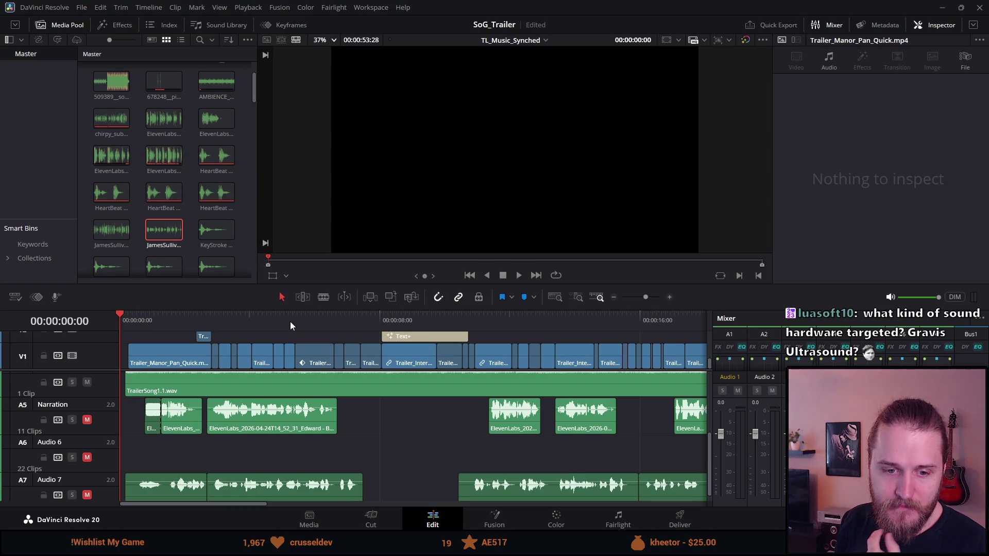
{"action": "left_click", "coordinate": [125, 317]}
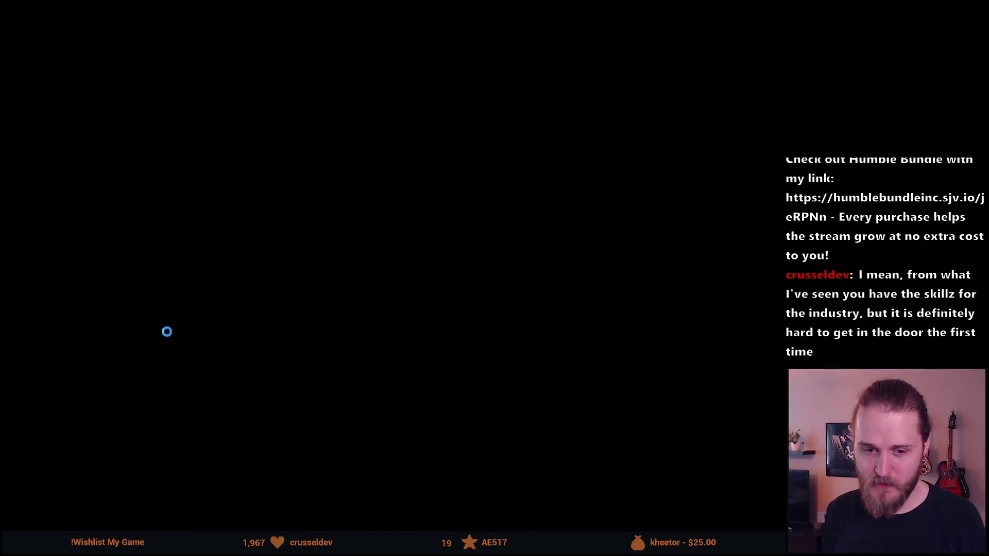
Start the marble game from its main menu and launch a race on The Teleporter map
{"action": "key", "text": "Return"}
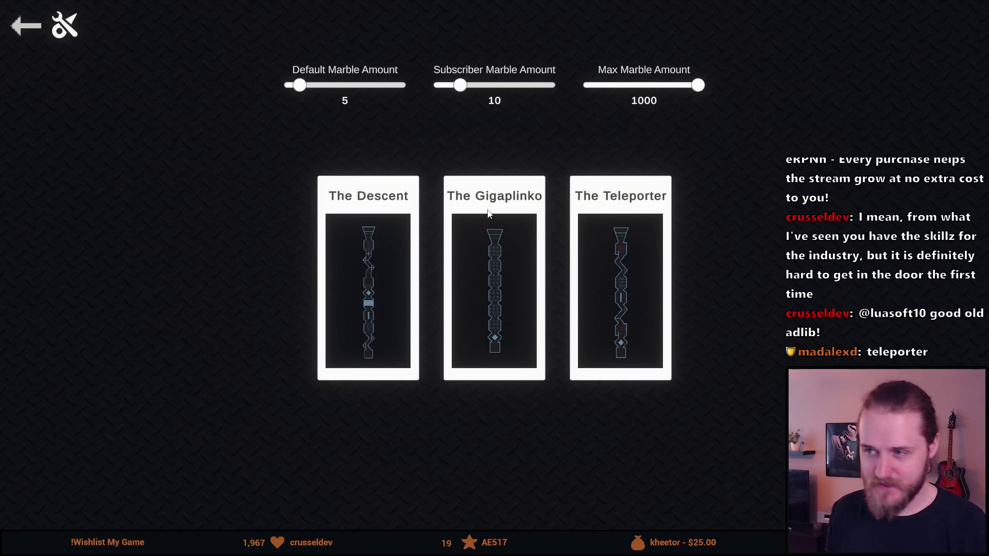
{"action": "left_click", "coordinate": [597, 232]}
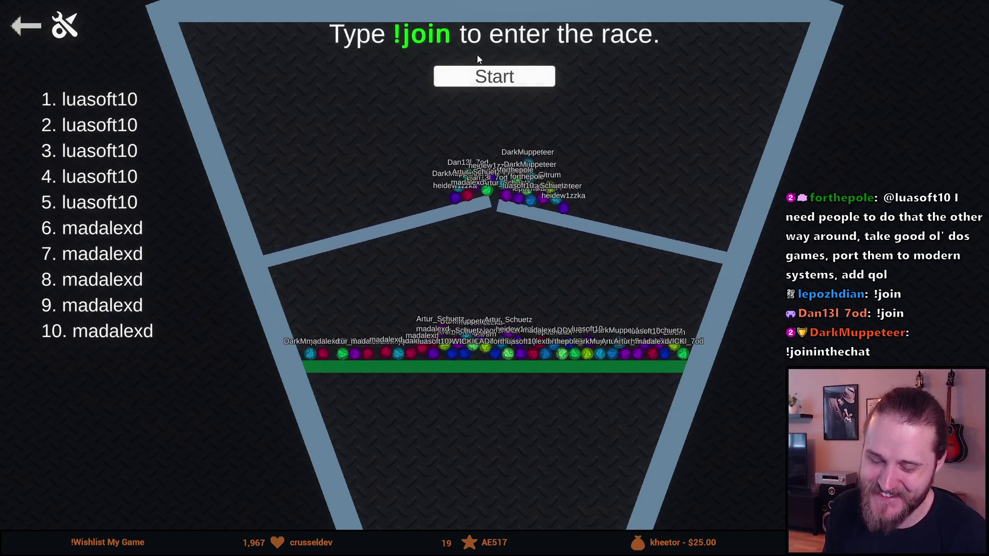
Begin the countdown so the chat viewers' marbles race
{"action": "left_click", "coordinate": [474, 81]}
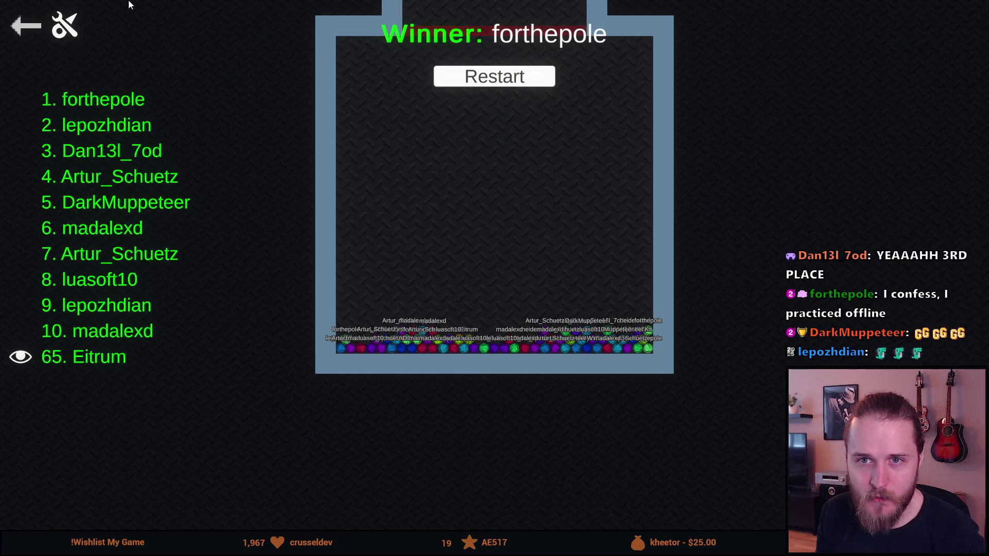
Leave the Winner results for the main menu, choose QUIT and confirm Yes
{"action": "left_click", "coordinate": [34, 28]}
{"action": "left_click", "coordinate": [33, 27]}
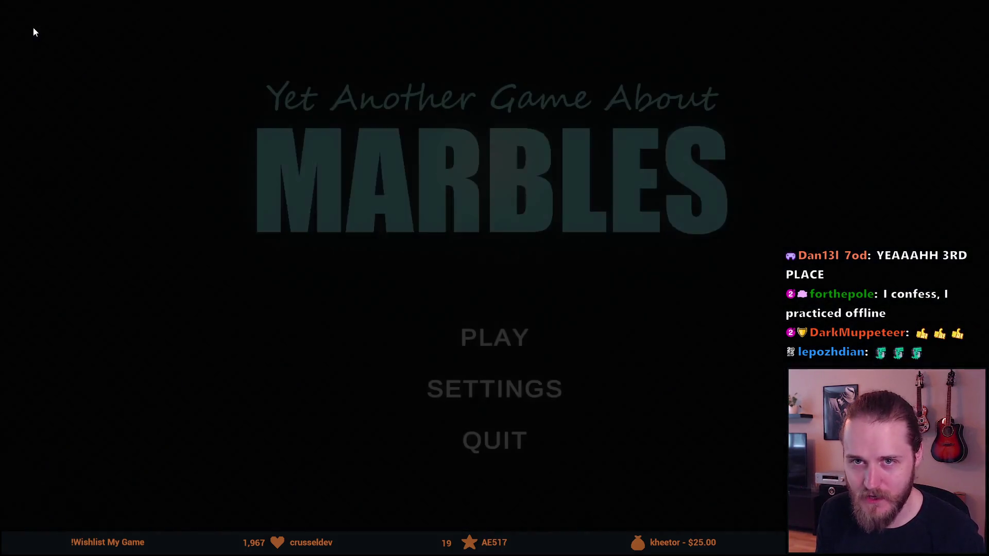
{"action": "left_click", "coordinate": [495, 440]}
{"action": "left_click", "coordinate": [419, 330]}
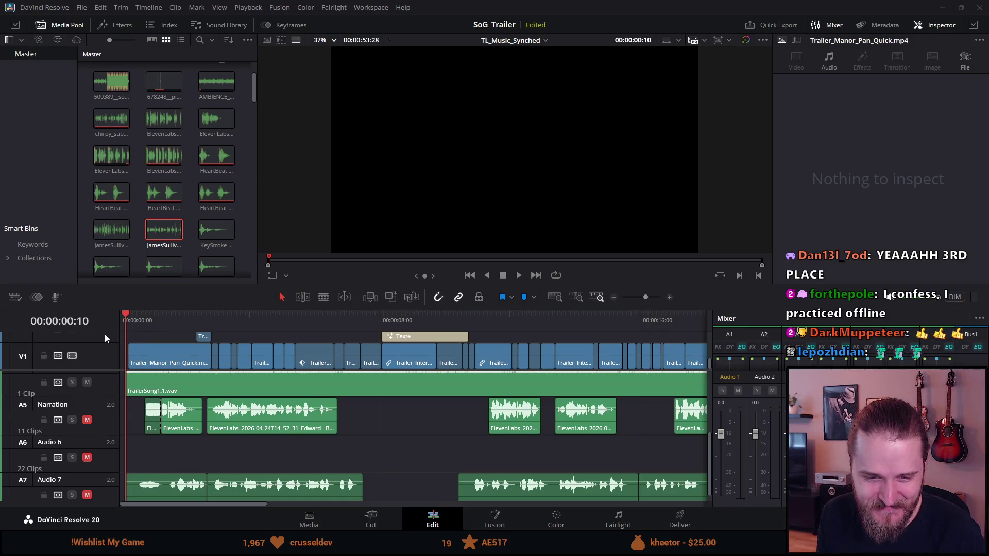
Move the playhead back to 00:00:00:00 and briefly preview the timeline full screen
{"action": "left_click_drag", "start_coordinate": [129, 317], "coordinate": [124, 318]}
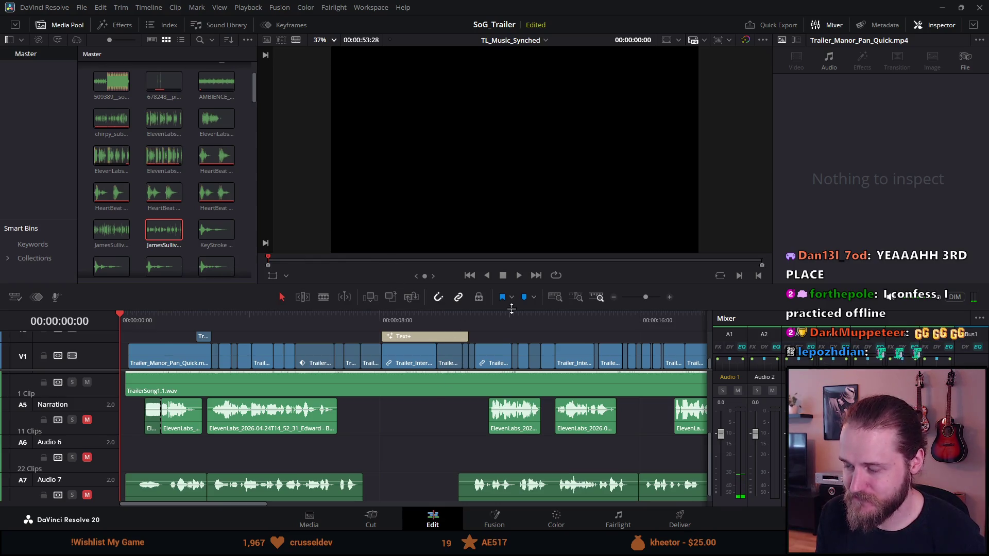
{"action": "key", "text": "ctrl+f"}
{"action": "key", "text": "Escape"}
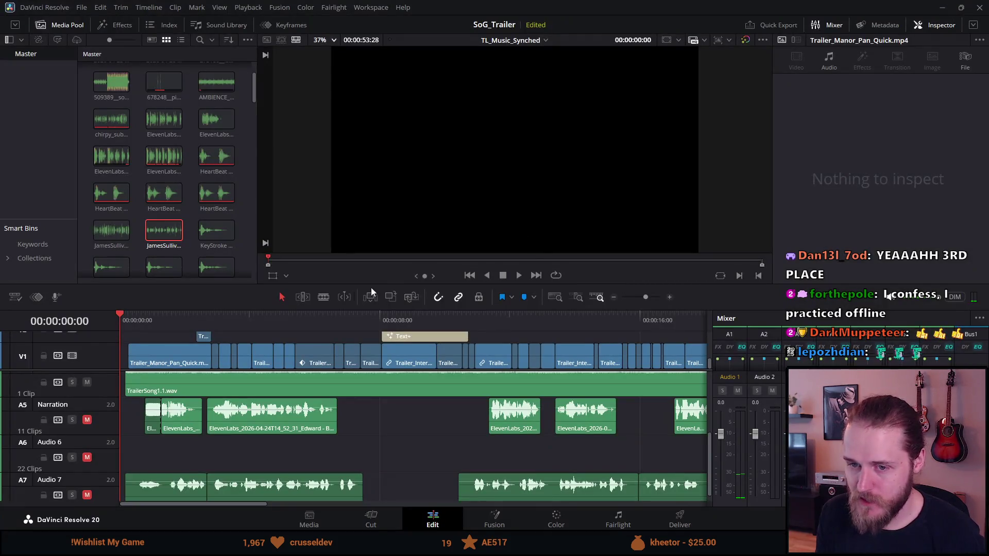
Expand the video track area to reveal V2 and V3, then bring up the Shroud of Gloom Steam page
{"action": "scroll", "coordinate": [127, 388], "scroll_direction": "up", "scroll_amount": 2}
{"action": "scroll", "coordinate": [127, 390], "scroll_direction": "up", "scroll_amount": 2}
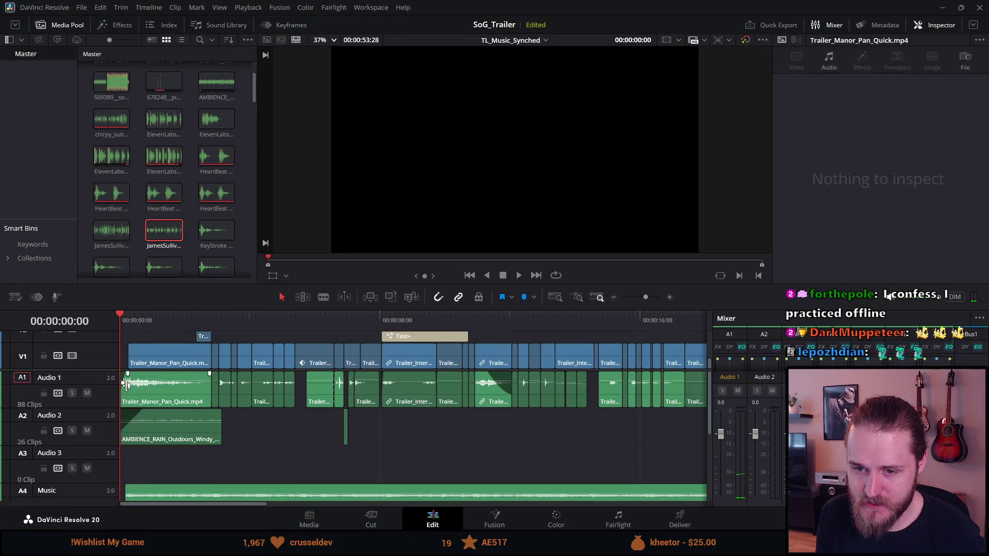
{"action": "scroll", "coordinate": [138, 388], "scroll_direction": "down", "scroll_amount": 4}
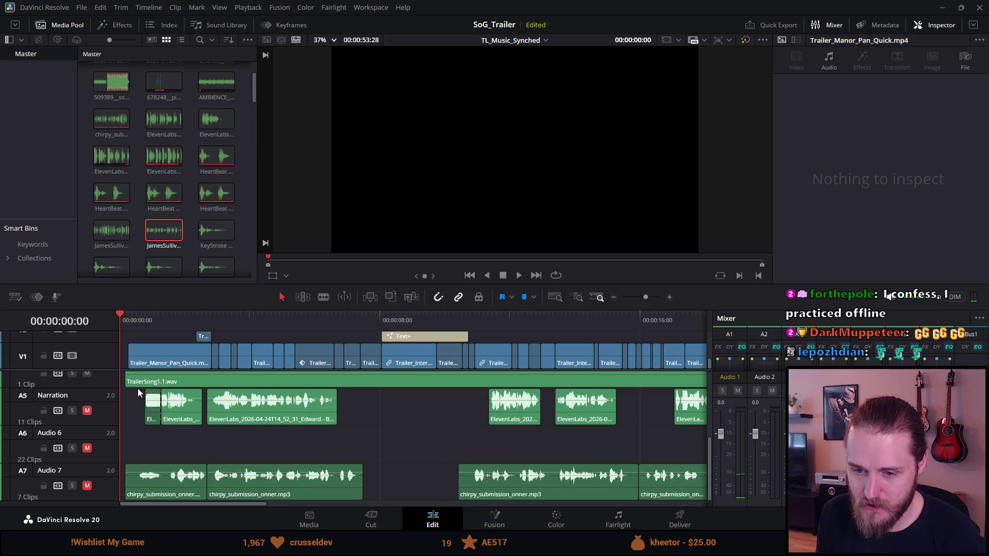
{"action": "scroll", "coordinate": [138, 388], "scroll_direction": "up", "scroll_amount": 4}
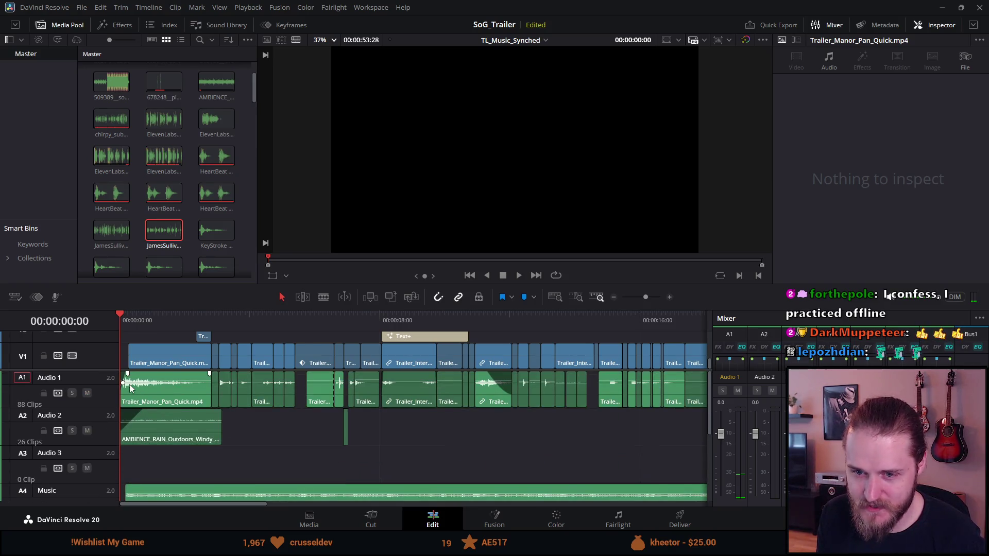
{"action": "left_click_drag", "start_coordinate": [133, 369], "coordinate": [132, 423]}
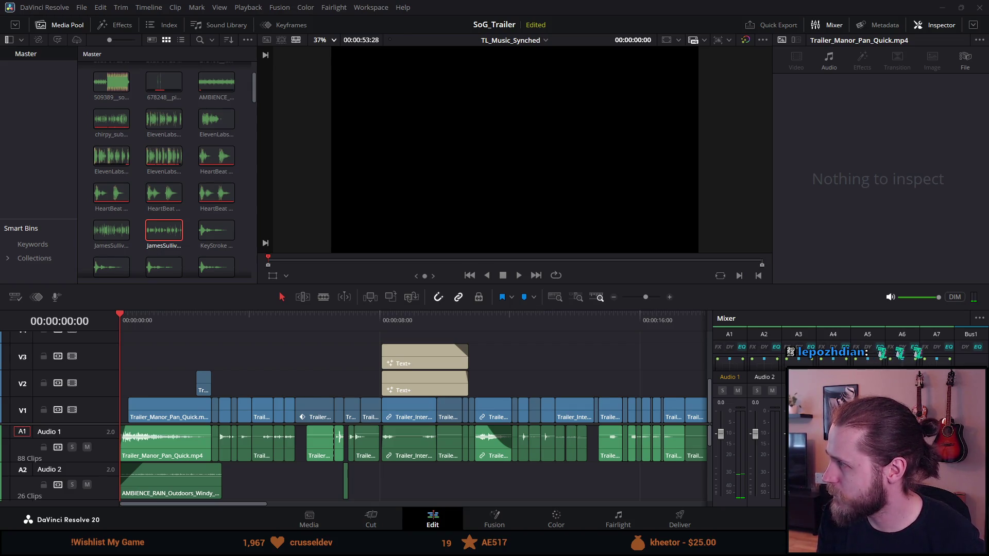
{"action": "left_click_drag", "start_coordinate": [931, 112], "coordinate": [494, 2]}
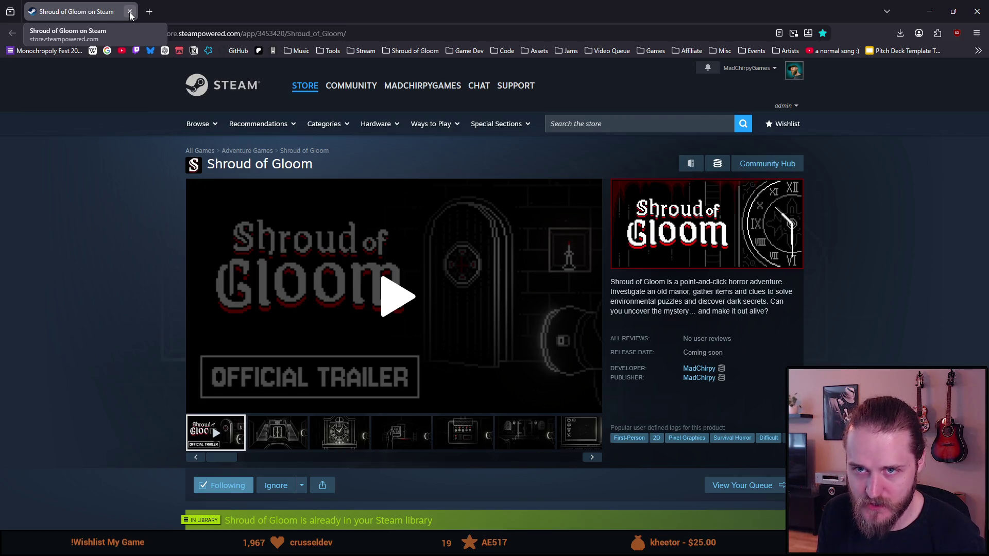
Close the Shroud of Gloom Steam store tab
{"action": "left_click", "coordinate": [130, 11]}
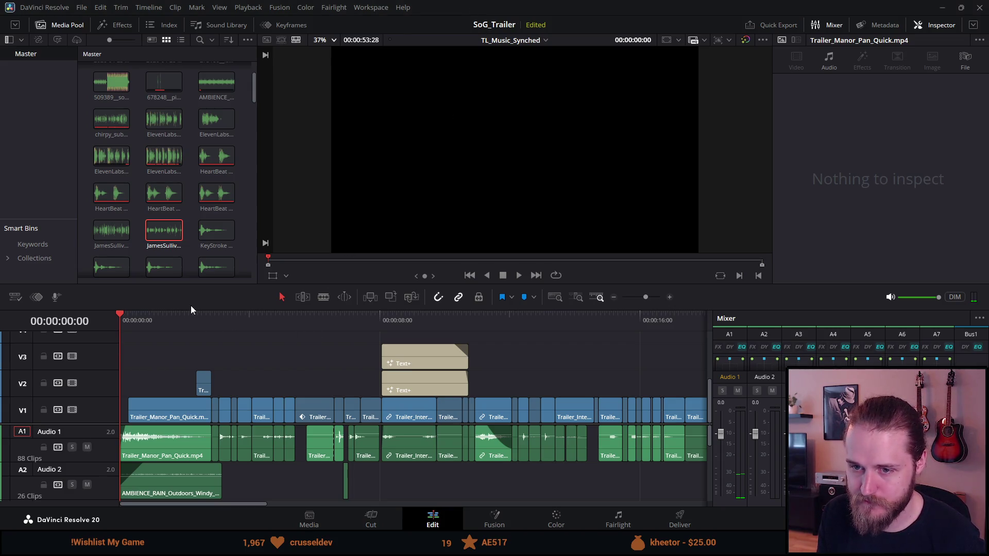
Save the SoG_Trailer project with Ctrl+S
{"action": "key", "text": "ctrl+s"}
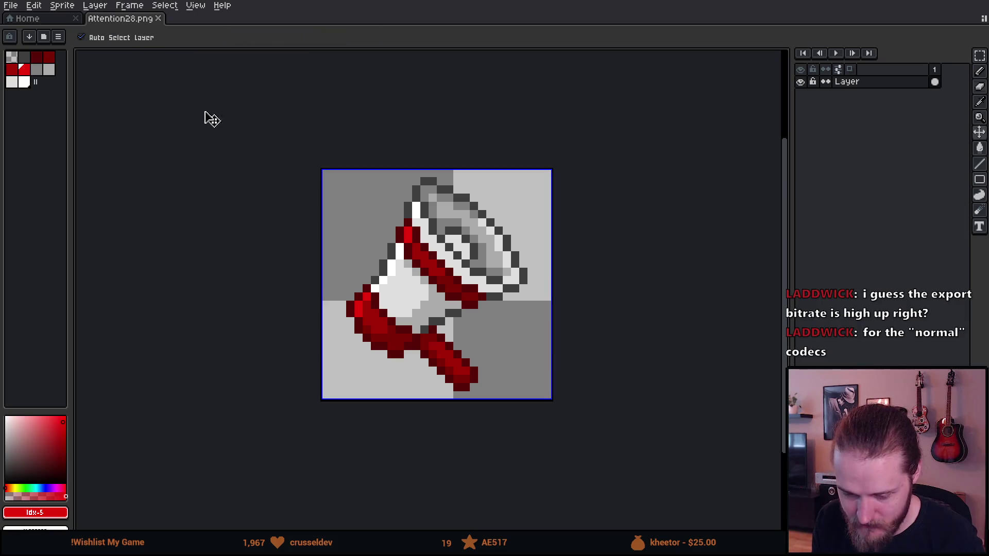
Enlarge the brush to 10 px in Attention28.png
{"action": "key", "text": "plus"}
{"action": "key", "text": "plus"}
{"action": "key", "text": "plus"}
Erase the megaphone, load the apollo palette preset, and return to the Home recent-files page
{"action": "mouse_move", "coordinate": [316, 210]}
{"action": "left_mouse_down"}
{"action": "mouse_move", "coordinate": [652, 221]}
{"action": "mouse_move", "coordinate": [442, 320]}
{"action": "mouse_move", "coordinate": [532, 356]}
{"action": "left_mouse_up"}
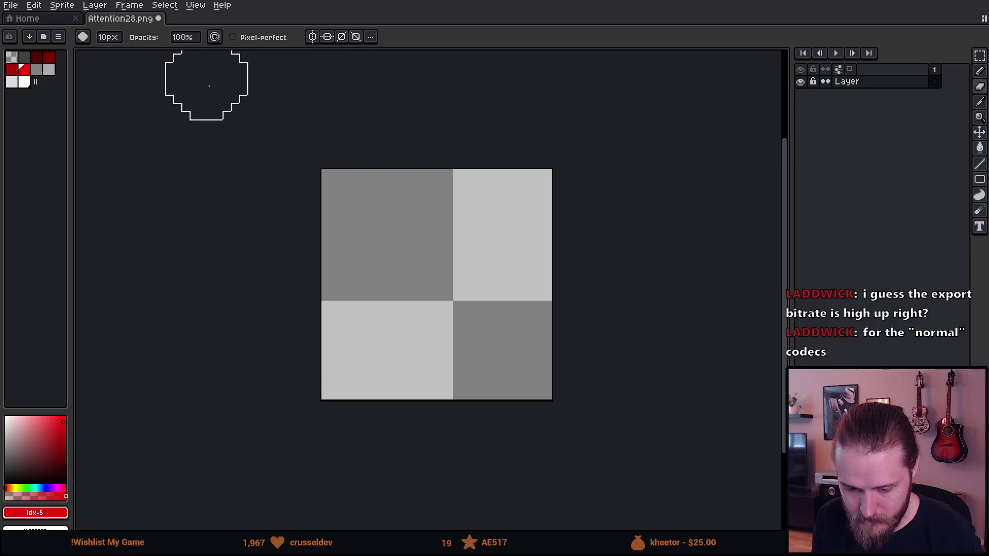
{"action": "left_click", "coordinate": [44, 37]}
{"action": "type", "text": "apoll"}
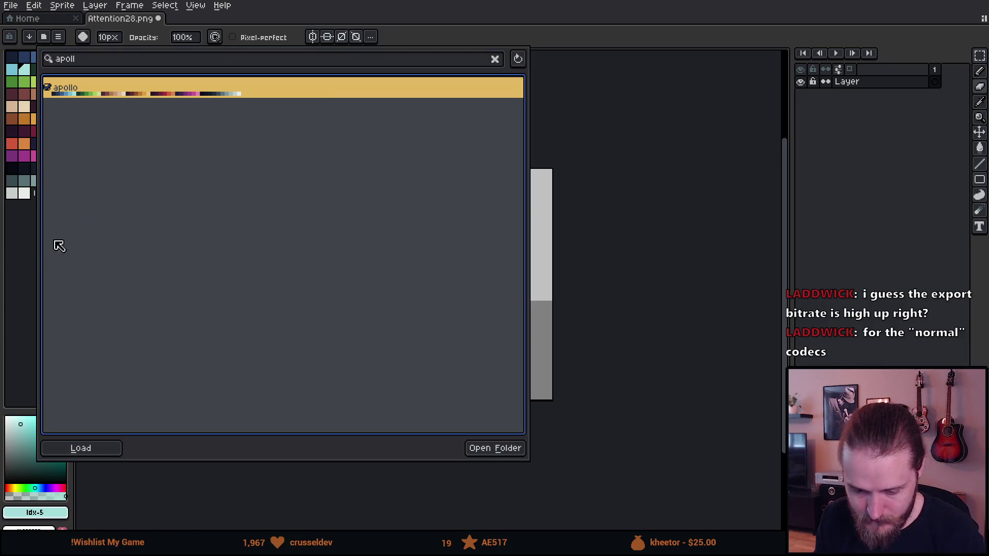
{"action": "left_click", "coordinate": [8, 260]}
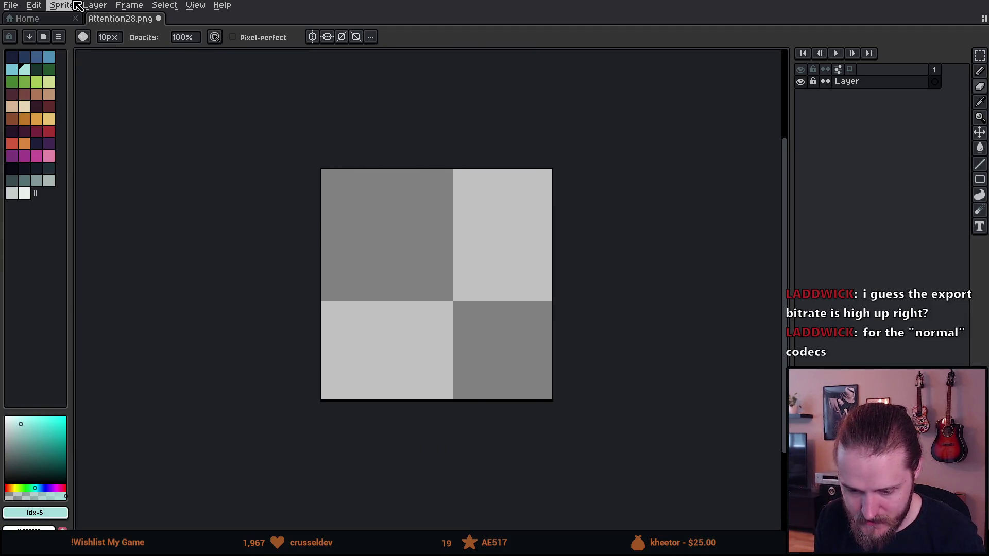
{"action": "left_click", "coordinate": [49, 18]}
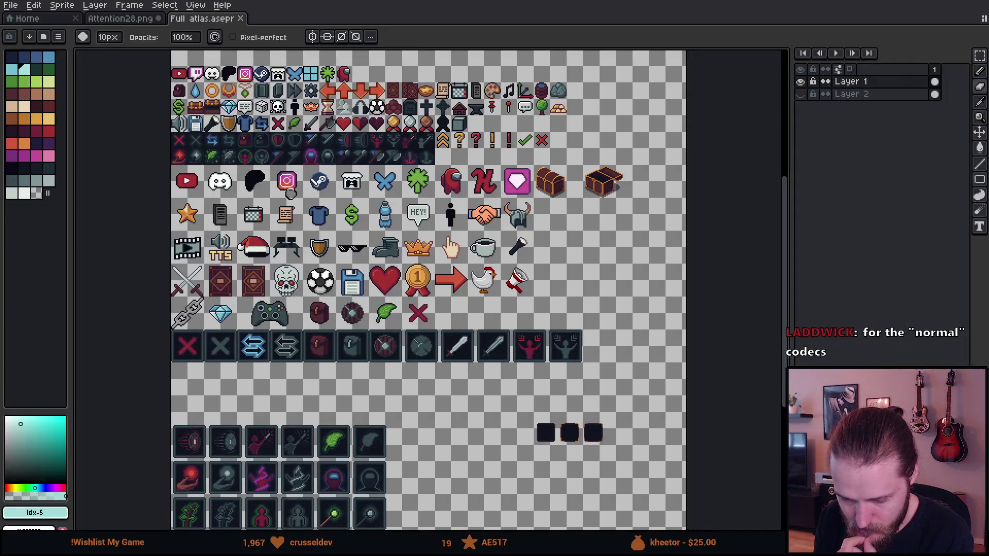
Copy the Steam icon from the atlas and paste it into Attention28.png
{"action": "scroll", "coordinate": [279, 148], "scroll_direction": "up", "scroll_amount": 3}
{"action": "key", "text": "m"}
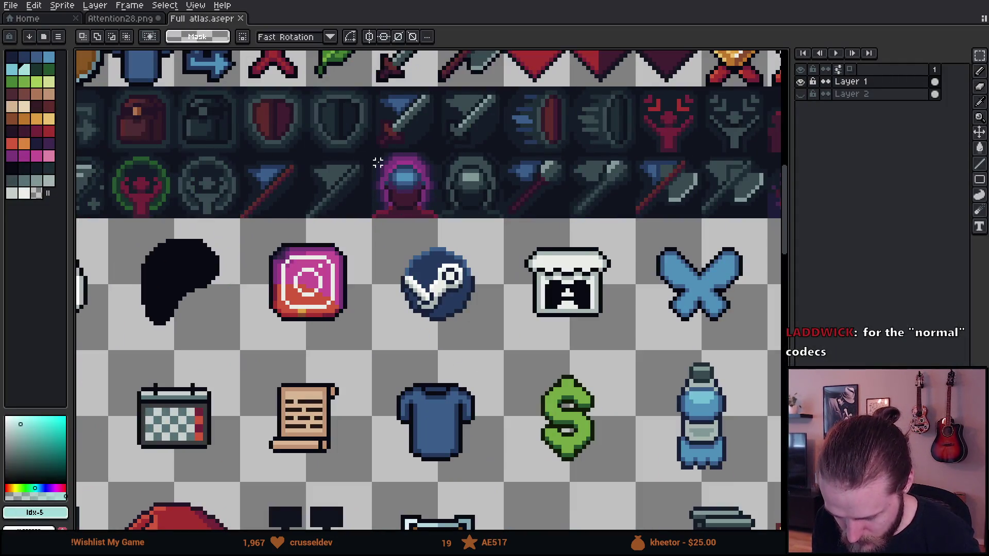
{"action": "left_click_drag", "start_coordinate": [389, 241], "coordinate": [481, 332]}
{"action": "left_click", "coordinate": [439, 262]}
{"action": "left_click_drag", "start_coordinate": [402, 248], "coordinate": [473, 320]}
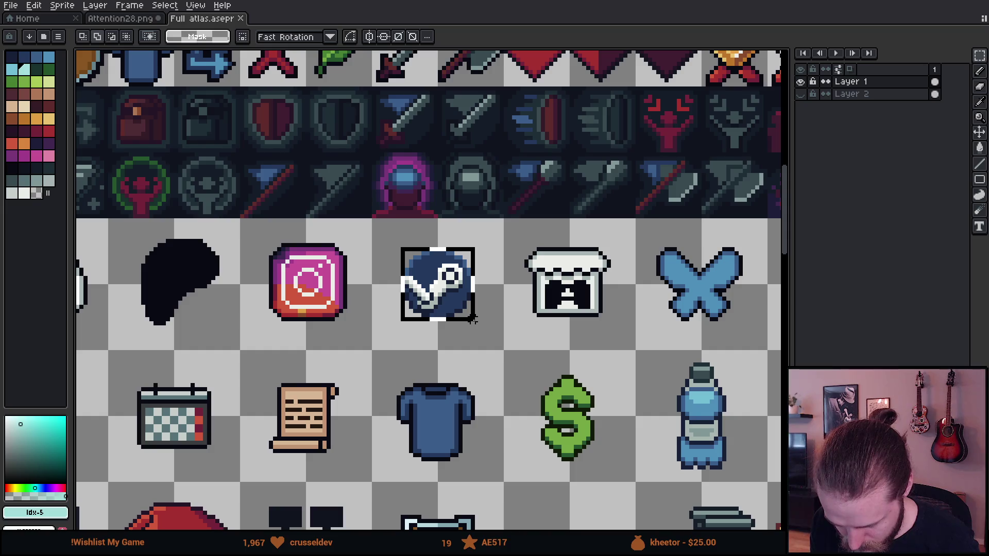
{"action": "left_click_drag", "start_coordinate": [472, 319], "coordinate": [475, 321]}
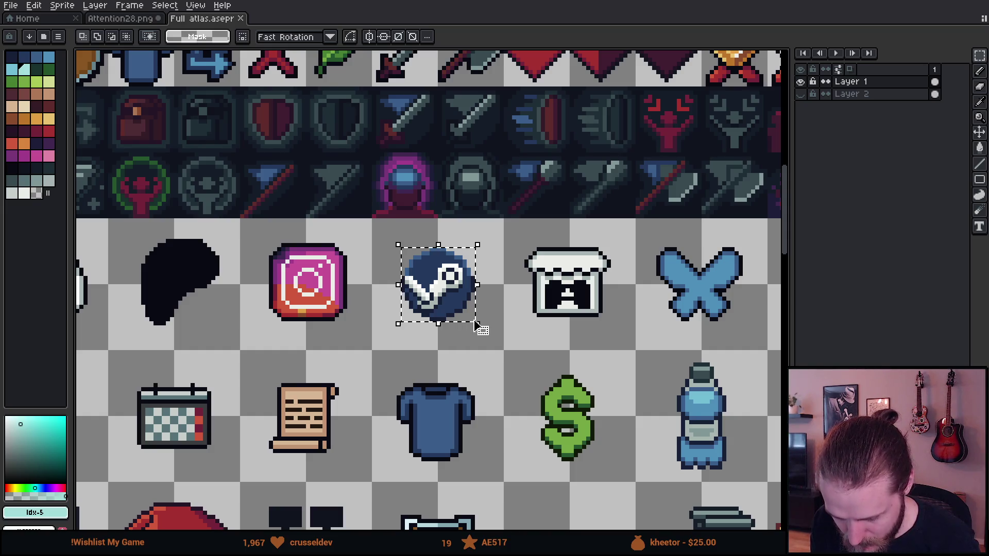
{"action": "key", "text": "ctrl+c"}
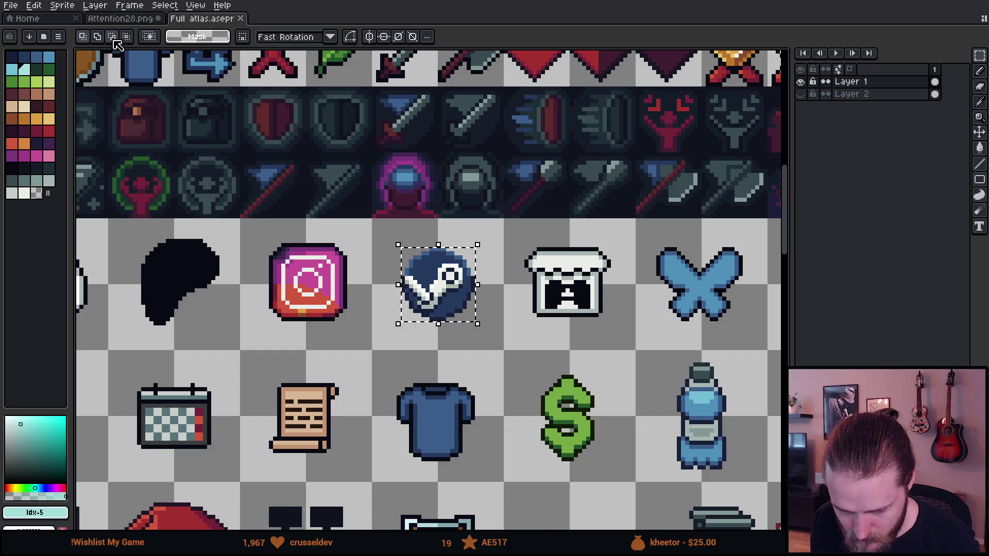
{"action": "left_click", "coordinate": [116, 18]}
{"action": "key", "text": "ctrl+v"}
{"action": "key", "text": "Return"}
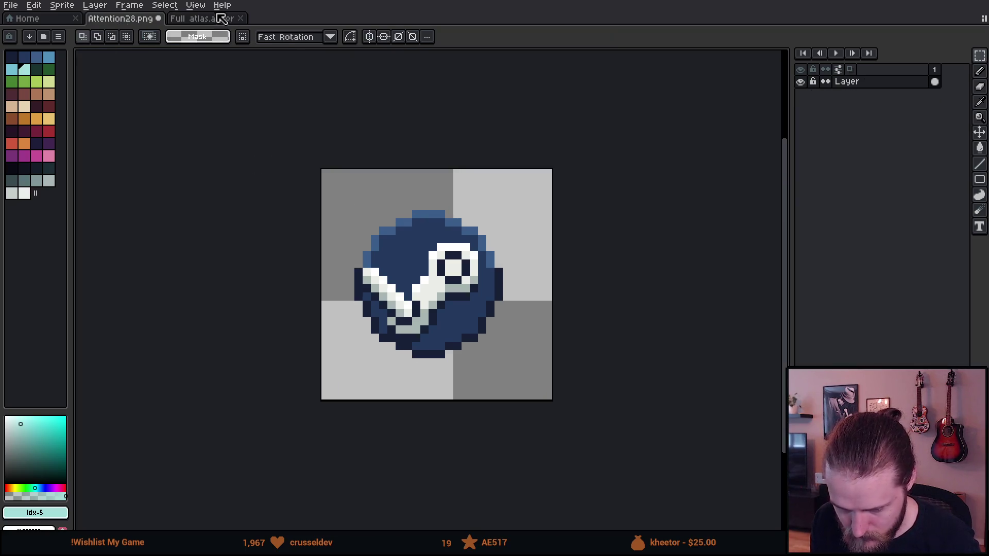
Return to Full atlas.aseprite and reselect the Steam icon
{"action": "left_click", "coordinate": [220, 19]}
{"action": "scroll", "coordinate": [264, 165], "scroll_direction": "up", "scroll_amount": 2}
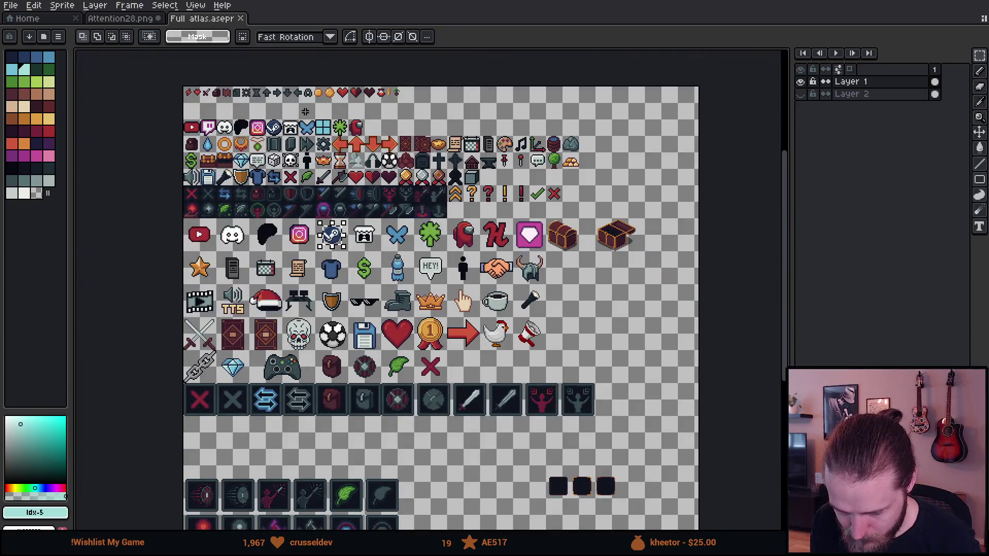
{"action": "scroll", "coordinate": [272, 113], "scroll_direction": "up", "scroll_amount": 3}
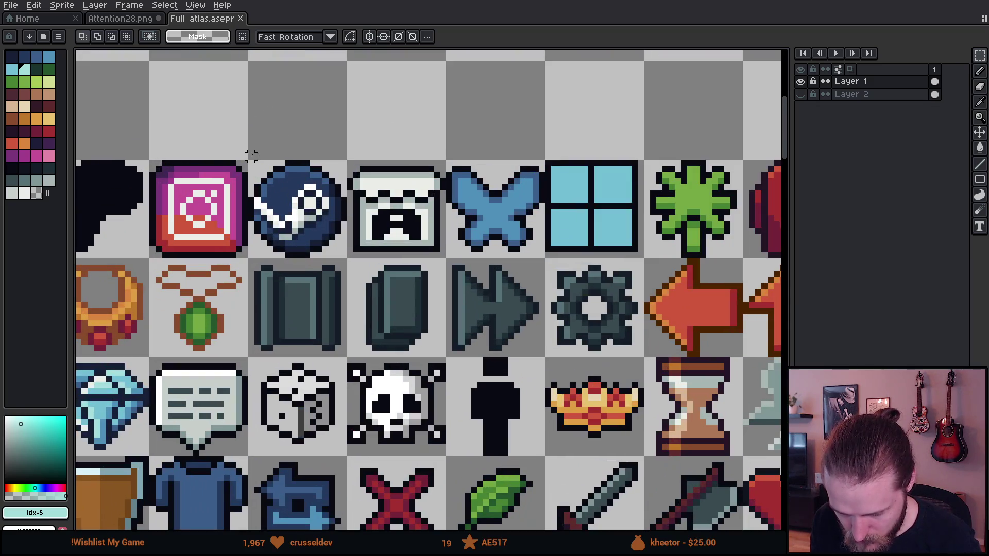
{"action": "left_click_drag", "start_coordinate": [251, 156], "coordinate": [349, 262]}
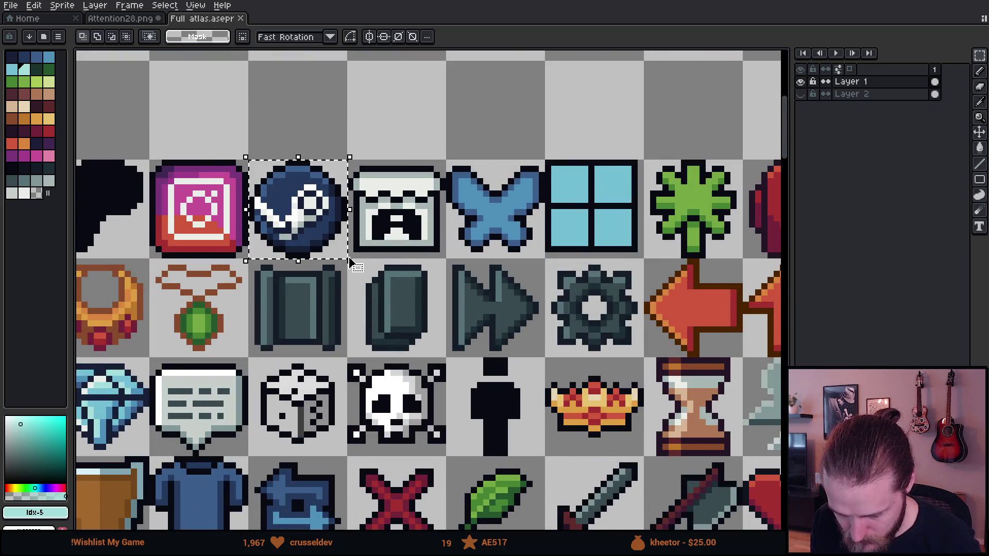
{"action": "scroll", "coordinate": [278, 257], "scroll_direction": "down", "scroll_amount": 5}
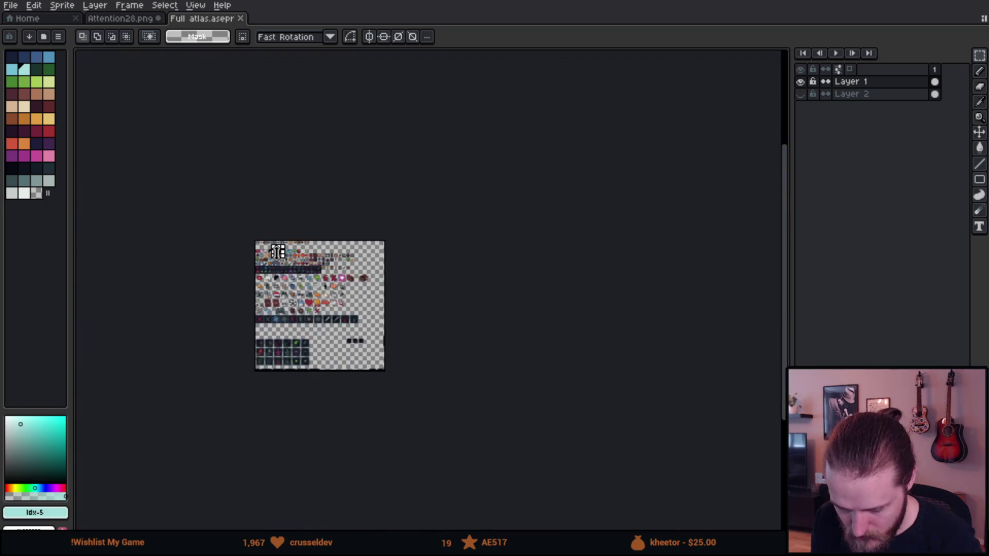
{"action": "scroll", "coordinate": [278, 253], "scroll_direction": "up", "scroll_amount": 5}
{"action": "scroll", "coordinate": [285, 163], "scroll_direction": "up", "scroll_amount": 1}
Pan across the atlas's icon rows, then return to Attention28.png
{"action": "mouse_move", "coordinate": [285, 162]}
{"action": "left_mouse_down"}
{"action": "mouse_move", "coordinate": [340, 71]}
{"action": "mouse_move", "coordinate": [234, 292]}
{"action": "mouse_move", "coordinate": [136, 281]}
{"action": "mouse_move", "coordinate": [351, 259]}
{"action": "mouse_move", "coordinate": [351, 127]}
{"action": "mouse_move", "coordinate": [309, 100]}
{"action": "left_mouse_up"}
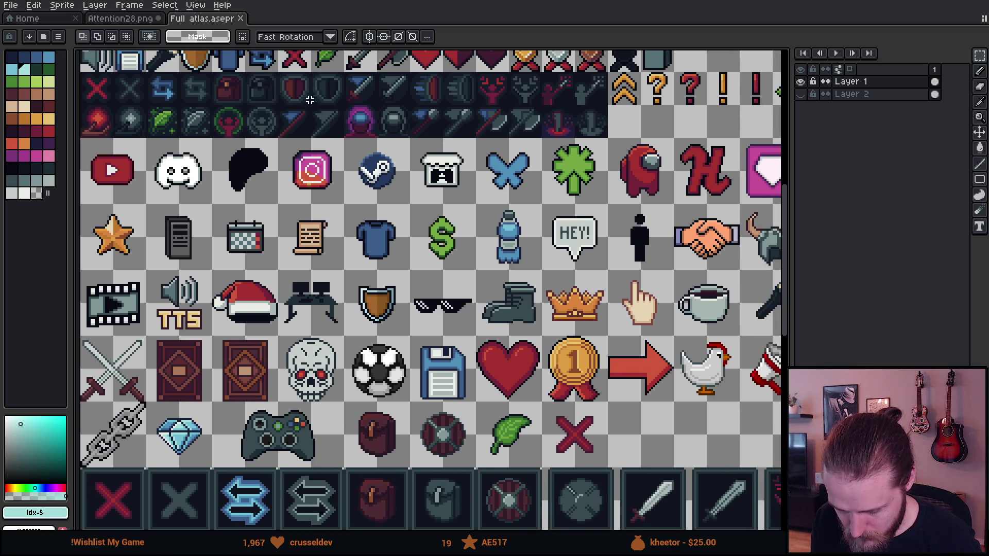
{"action": "mouse_move", "coordinate": [419, 292]}
{"action": "left_mouse_down"}
{"action": "mouse_move", "coordinate": [294, 129]}
{"action": "mouse_move", "coordinate": [258, 56]}
{"action": "mouse_move", "coordinate": [341, 62]}
{"action": "left_mouse_up"}
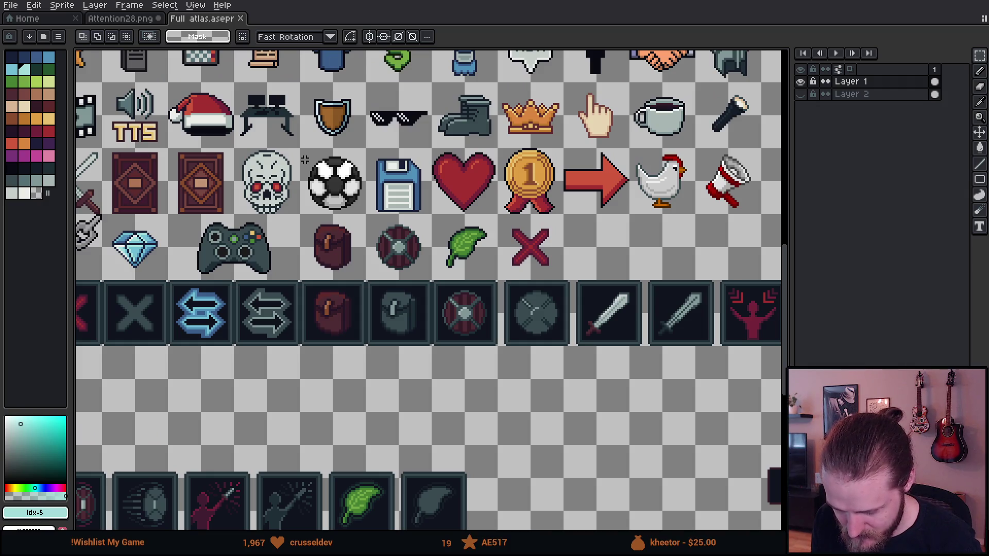
{"action": "scroll", "coordinate": [305, 160], "scroll_direction": "up", "scroll_amount": 2}
{"action": "scroll", "coordinate": [305, 160], "scroll_direction": "down", "scroll_amount": 5}
{"action": "mouse_move", "coordinate": [307, 93]}
{"action": "left_mouse_down"}
{"action": "mouse_move", "coordinate": [294, 113]}
{"action": "mouse_move", "coordinate": [333, 203]}
{"action": "left_mouse_up"}
{"action": "scroll", "coordinate": [333, 198], "scroll_direction": "up", "scroll_amount": 3}
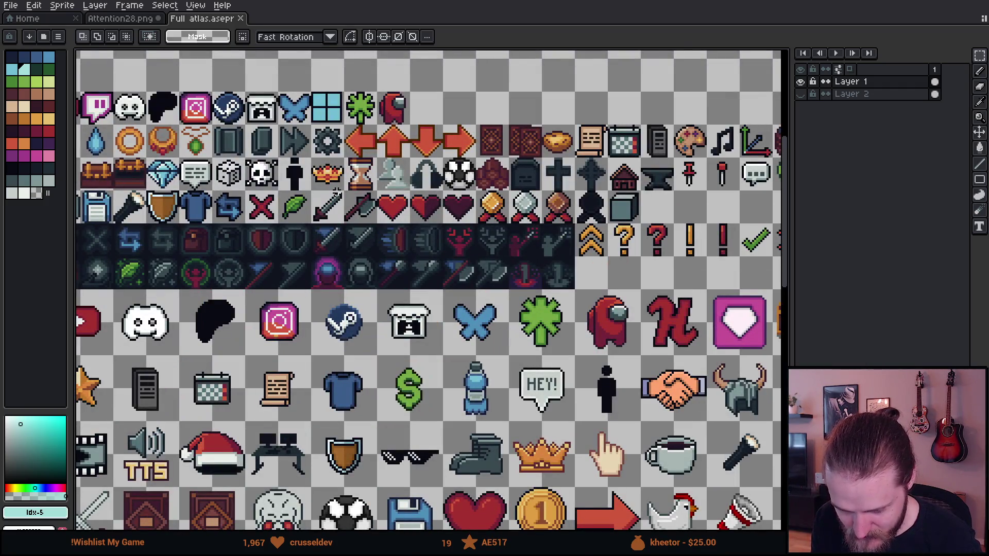
{"action": "mouse_move", "coordinate": [244, 133]}
{"action": "left_mouse_down"}
{"action": "mouse_move", "coordinate": [336, 222]}
{"action": "mouse_move", "coordinate": [266, 122]}
{"action": "mouse_move", "coordinate": [269, 133]}
{"action": "left_mouse_up"}
{"action": "left_click", "coordinate": [147, 19]}
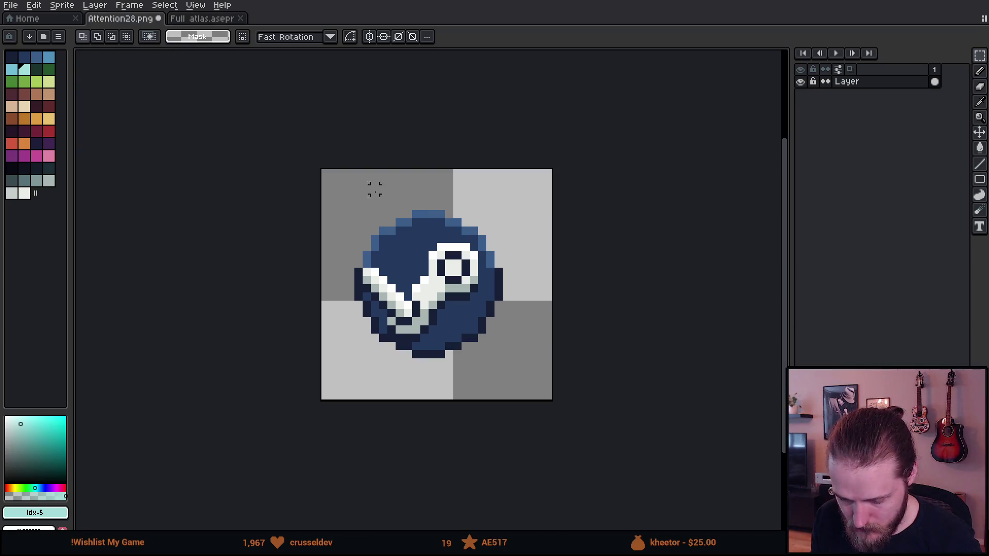
Replace the old Steam icon with the pasted dark-outlined version
{"action": "key", "text": "ctrl+a"}
{"action": "key", "text": "Delete"}
{"action": "key", "text": "ctrl+v"}
{"action": "mouse_move", "coordinate": [426, 488]}
{"action": "left_mouse_down"}
{"action": "mouse_move", "coordinate": [391, 289]}
{"action": "mouse_move", "coordinate": [437, 313]}
{"action": "mouse_move", "coordinate": [432, 296]}
{"action": "left_mouse_up"}
{"action": "left_click", "coordinate": [589, 289]}
Pick the icon's blue, widen the palette to six columns, and nudge the icon one pixel left and down
{"action": "left_click", "coordinate": [424, 236], "text": "alt"}
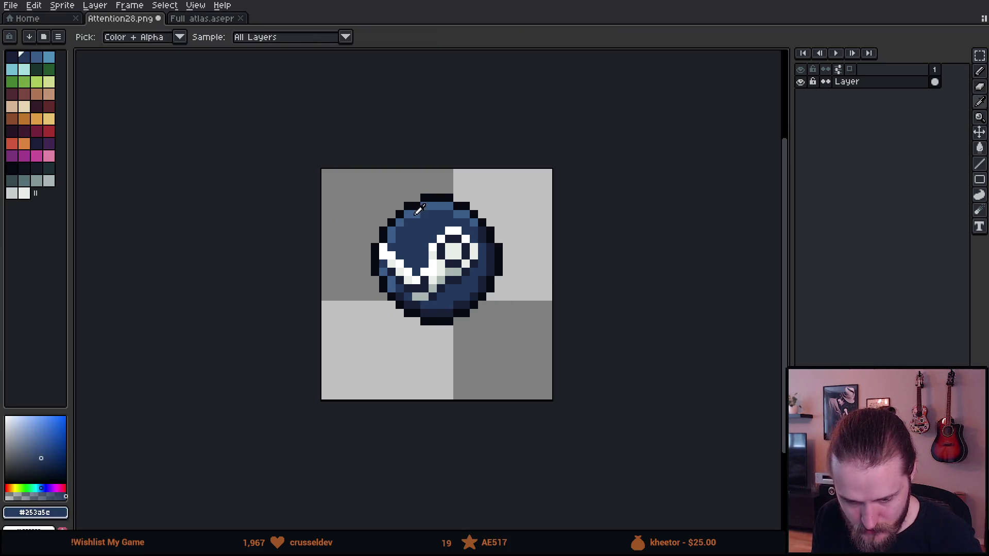
{"action": "mouse_move", "coordinate": [71, 107]}
{"action": "left_mouse_down"}
{"action": "mouse_move", "coordinate": [106, 111]}
{"action": "mouse_move", "coordinate": [90, 111]}
{"action": "left_mouse_up"}
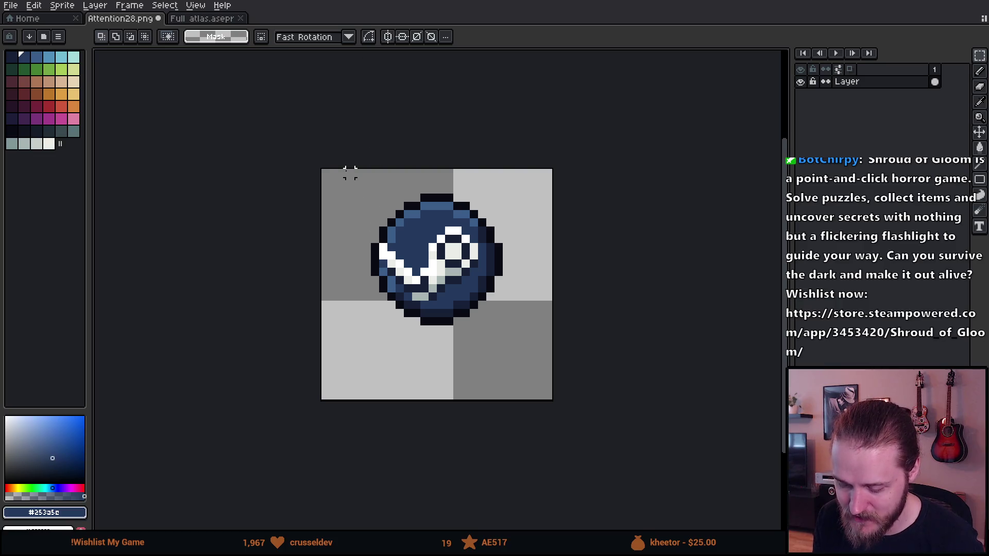
{"action": "mouse_move", "coordinate": [346, 193]}
{"action": "left_mouse_down"}
{"action": "mouse_move", "coordinate": [578, 353]}
{"action": "mouse_move", "coordinate": [544, 367]}
{"action": "left_mouse_up"}
{"action": "mouse_move", "coordinate": [474, 313]}
{"action": "left_mouse_down"}
{"action": "mouse_move", "coordinate": [466, 321]}
{"action": "mouse_move", "coordinate": [474, 318]}
{"action": "left_mouse_up"}
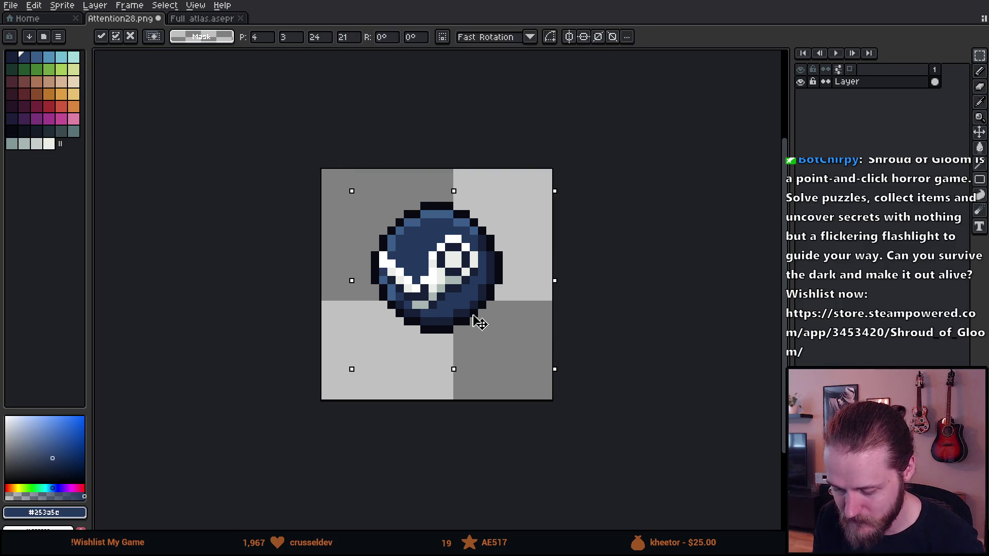
{"action": "left_click", "coordinate": [580, 305]}
Undo a stray rectangle and paint blue onto the icon with the Pencil
{"action": "left_click_drag", "start_coordinate": [508, 271], "coordinate": [548, 305]}
{"action": "key", "text": "ctrl+z"}
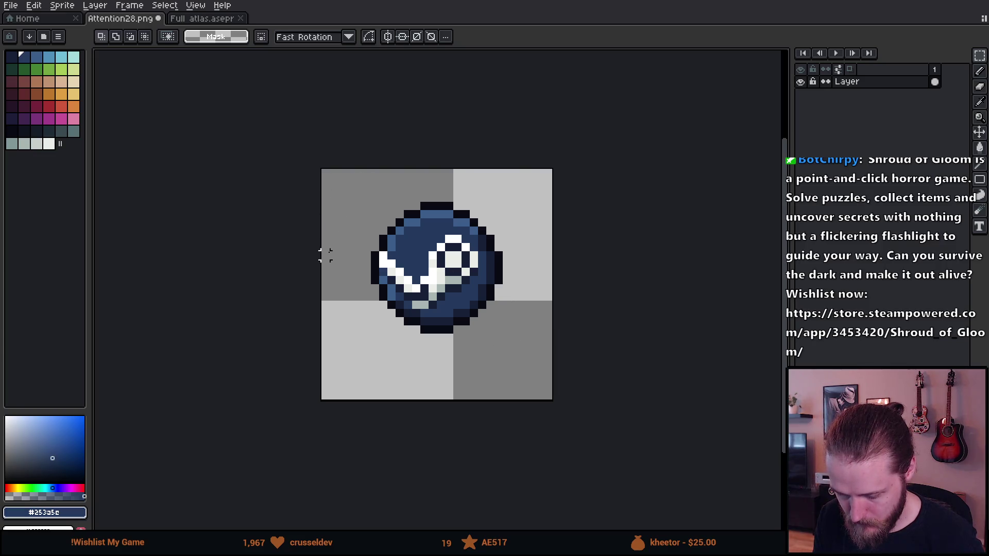
{"action": "key", "text": "b"}
{"action": "left_click", "coordinate": [344, 260]}
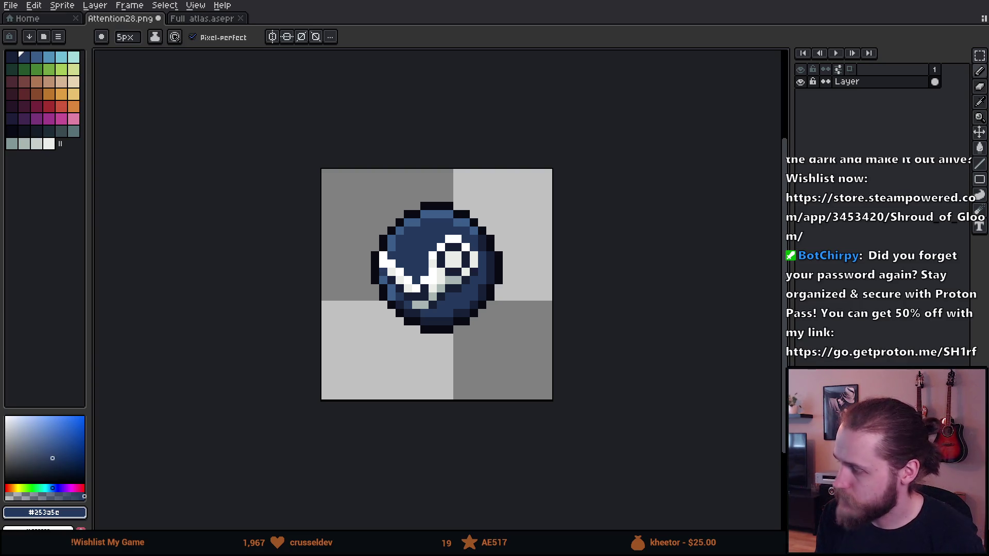
Paint light pixels into the logo's lower arm and blue over the lower-right outline
{"action": "scroll", "coordinate": [427, 262], "scroll_direction": "down", "scroll_amount": 2}
{"action": "mouse_move", "coordinate": [421, 248]}
{"action": "left_mouse_down"}
{"action": "mouse_move", "coordinate": [427, 260]}
{"action": "mouse_move", "coordinate": [432, 252]}
{"action": "left_mouse_up"}
{"action": "key", "text": "i"}
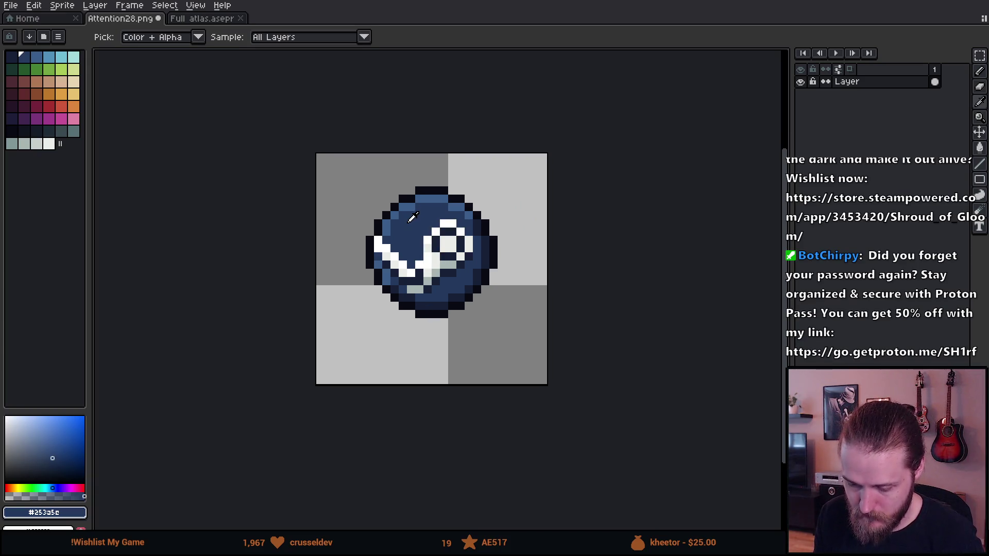
{"action": "left_click", "coordinate": [392, 213]}
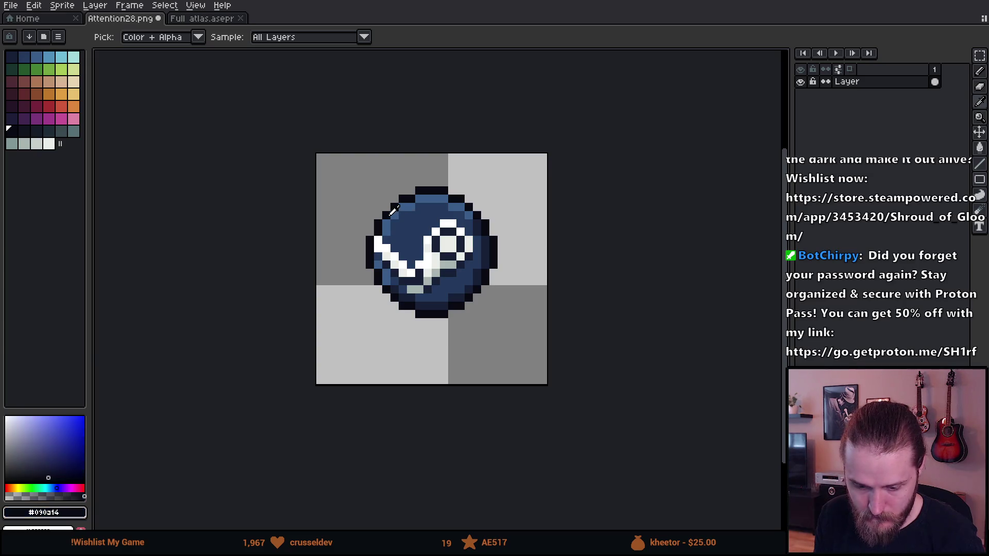
{"action": "left_click", "coordinate": [404, 223]}
{"action": "key", "text": "b"}
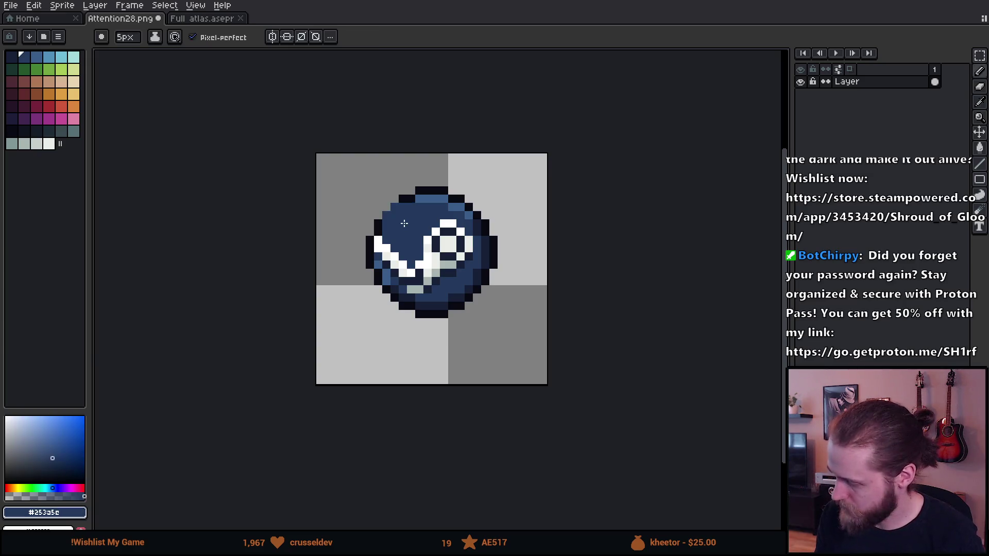
{"action": "mouse_move", "coordinate": [481, 304]}
{"action": "left_mouse_down"}
{"action": "mouse_move", "coordinate": [470, 290]}
{"action": "mouse_move", "coordinate": [487, 379]}
{"action": "left_mouse_up"}
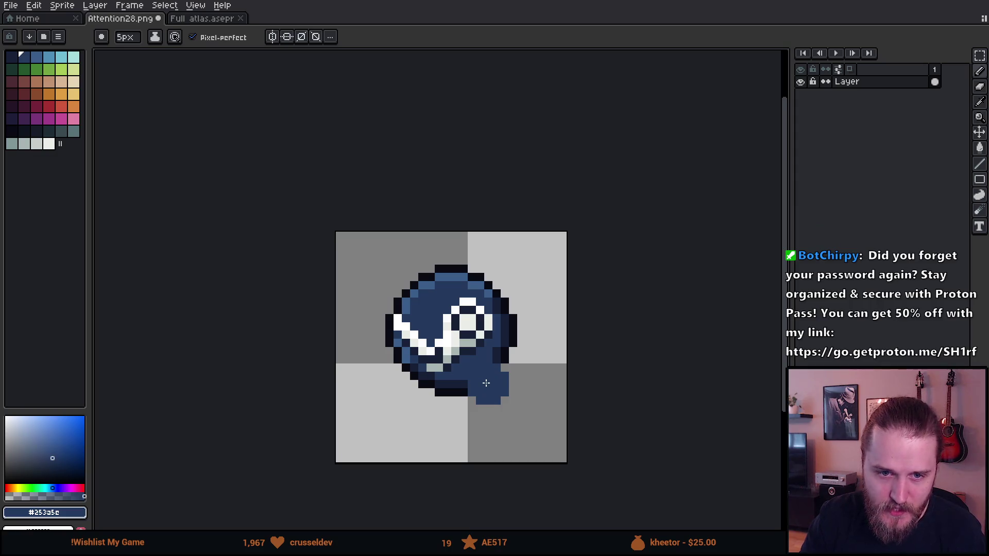
Shrink the brush to 1 px and add a new empty layer, Layer 1
{"action": "scroll", "coordinate": [485, 385], "scroll_direction": "up", "scroll_amount": 3}
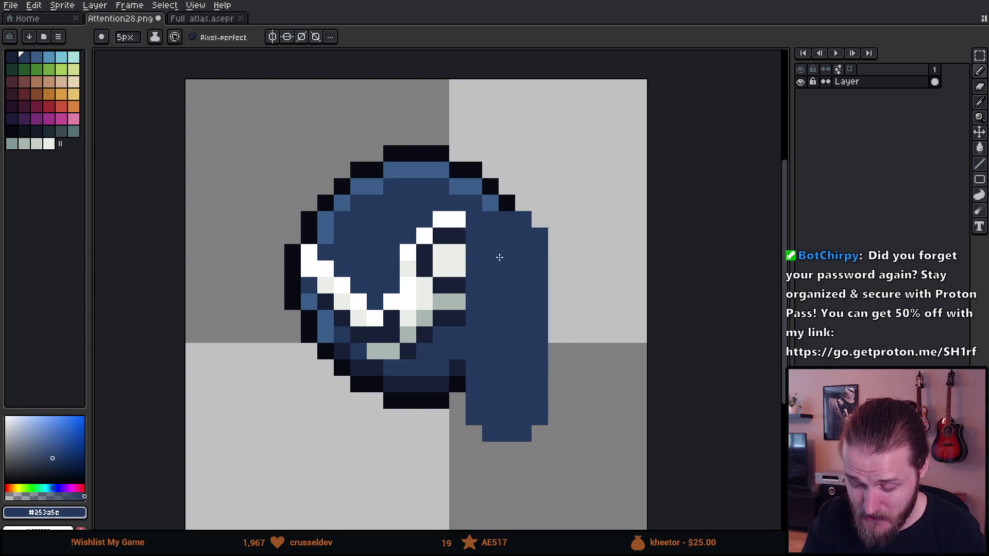
{"action": "key", "text": "minus"}
{"action": "key", "text": "minus"}
{"action": "key", "text": "minus"}
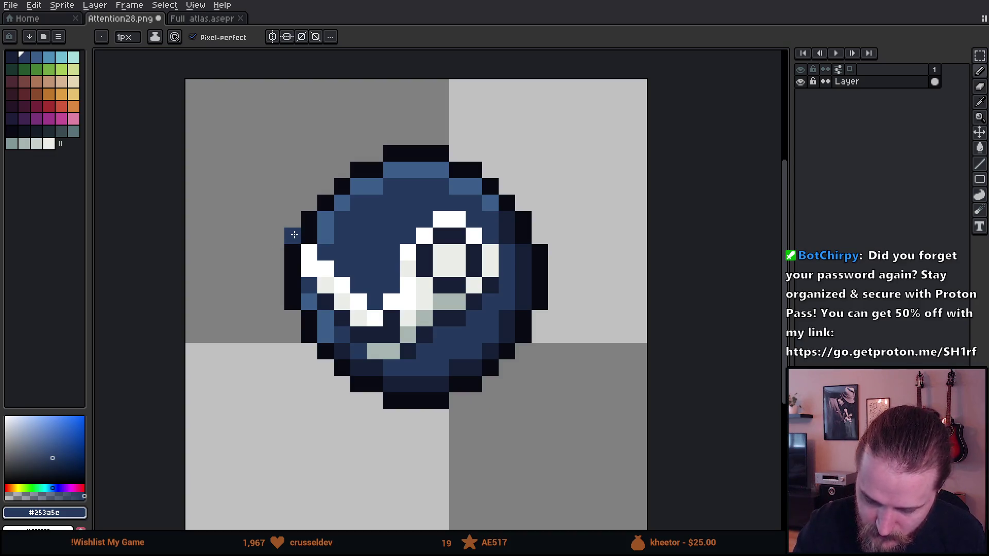
{"action": "key", "text": "shift+n"}
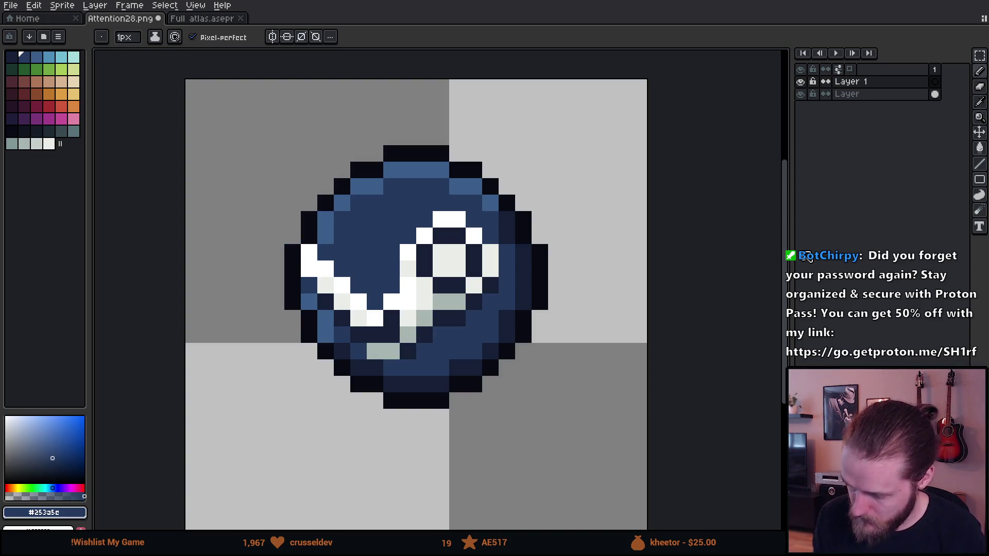
Move Layer 1 below the icon layer and stamp a ~19 px blue disc behind the orb
{"action": "left_click_drag", "start_coordinate": [850, 83], "coordinate": [848, 101]}
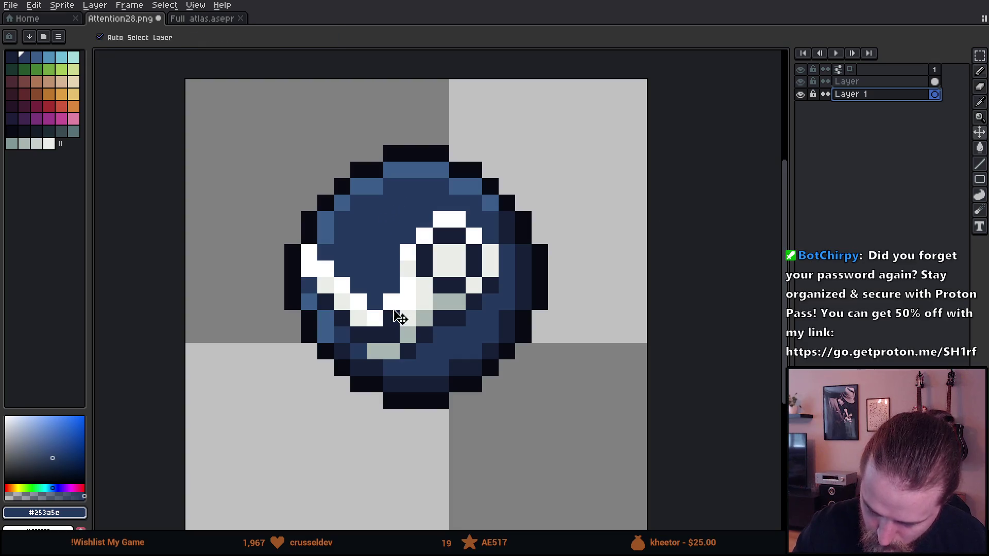
{"action": "left_click", "coordinate": [489, 212]}
{"action": "key", "text": "minus"}
{"action": "key", "text": "minus"}
{"action": "key", "text": "minus"}
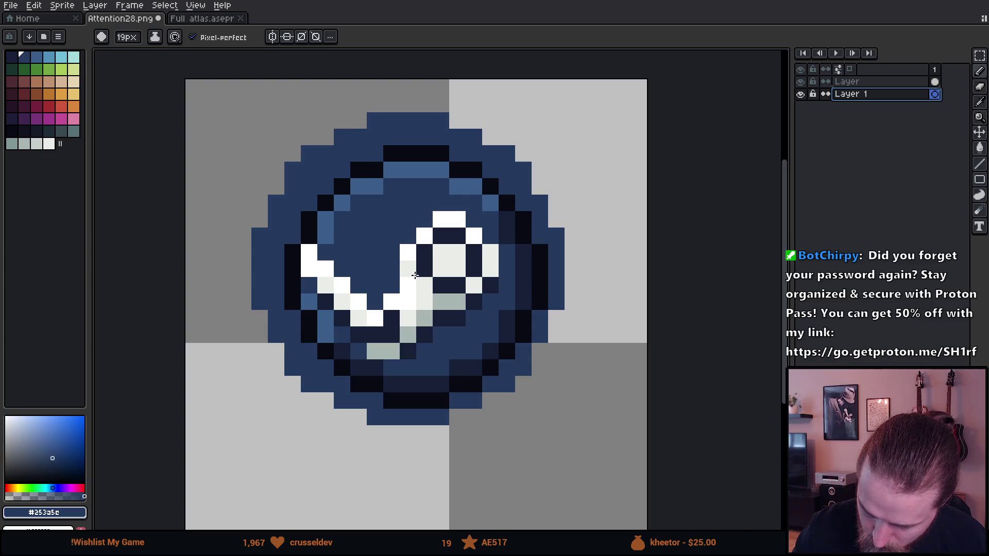
{"action": "key", "text": "minus"}
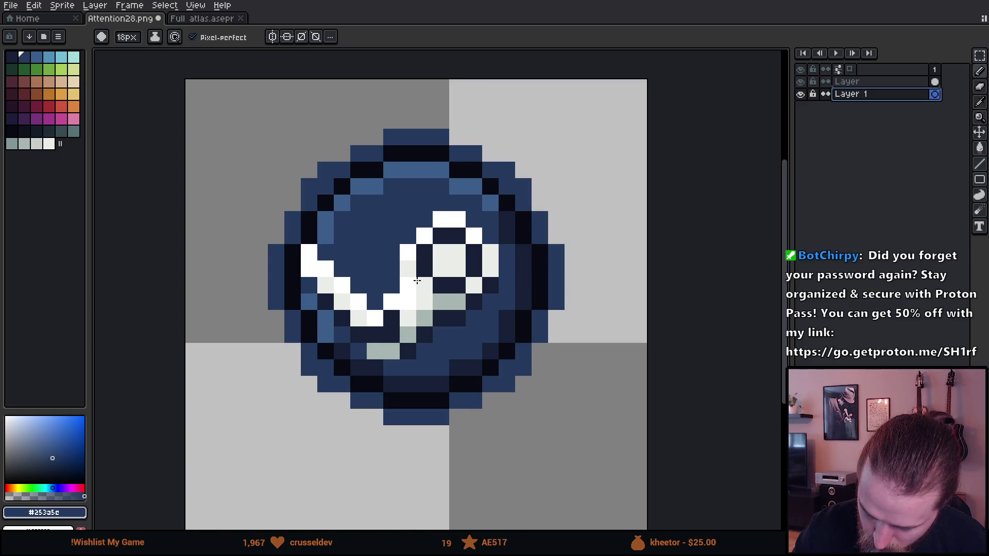
{"action": "key", "text": "plus"}
{"action": "key", "text": "plus"}
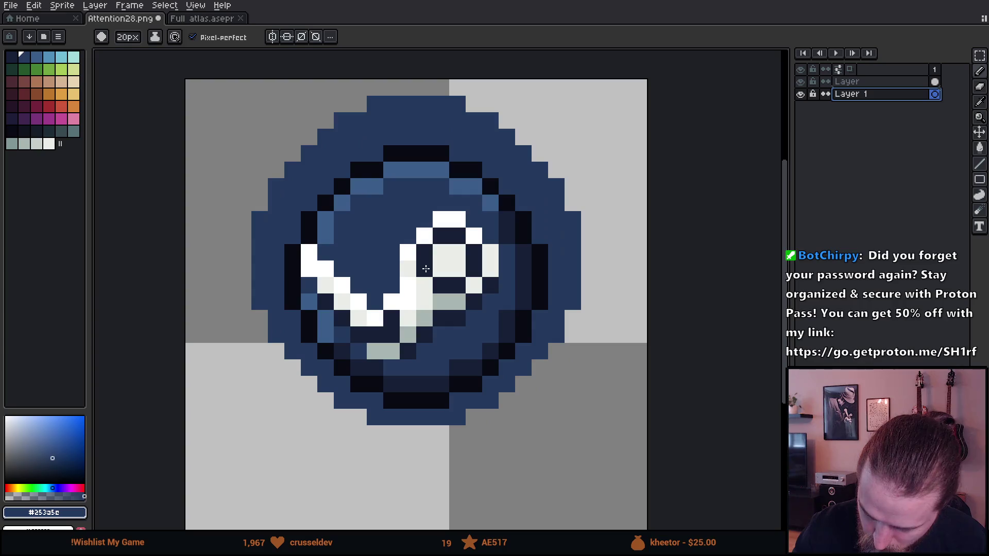
{"action": "key", "text": "Escape"}
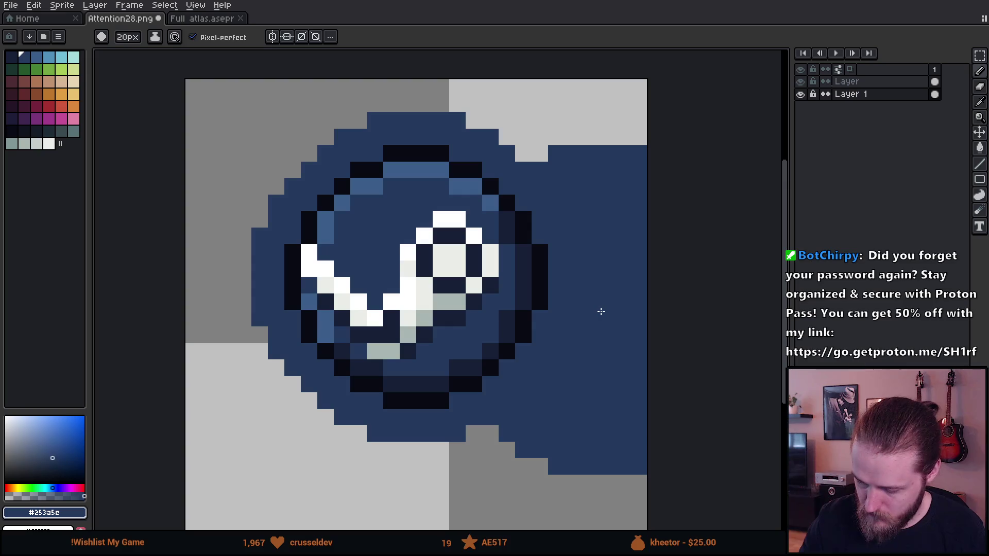
Draw a 1 px diagonal tail edge down from the disc's lower left
{"action": "mouse_move", "coordinate": [617, 357]}
{"action": "left_mouse_down"}
{"action": "mouse_move", "coordinate": [609, 283]}
{"action": "mouse_move", "coordinate": [615, 314]}
{"action": "left_mouse_up"}
{"action": "key", "text": "b"}
{"action": "left_click", "coordinate": [396, 450]}
{"action": "key", "text": "ctrl+z"}
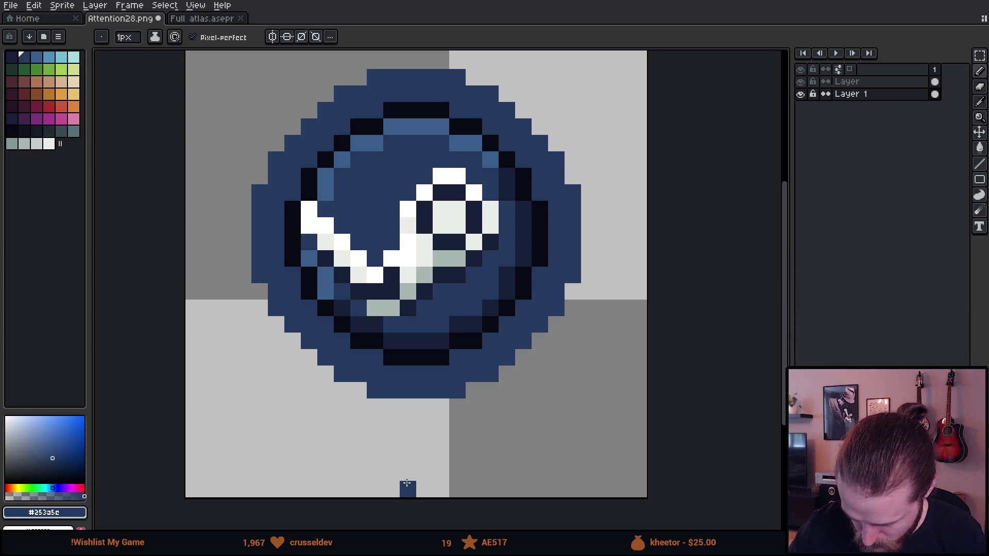
{"action": "left_click", "coordinate": [405, 485], "text": "shift"}
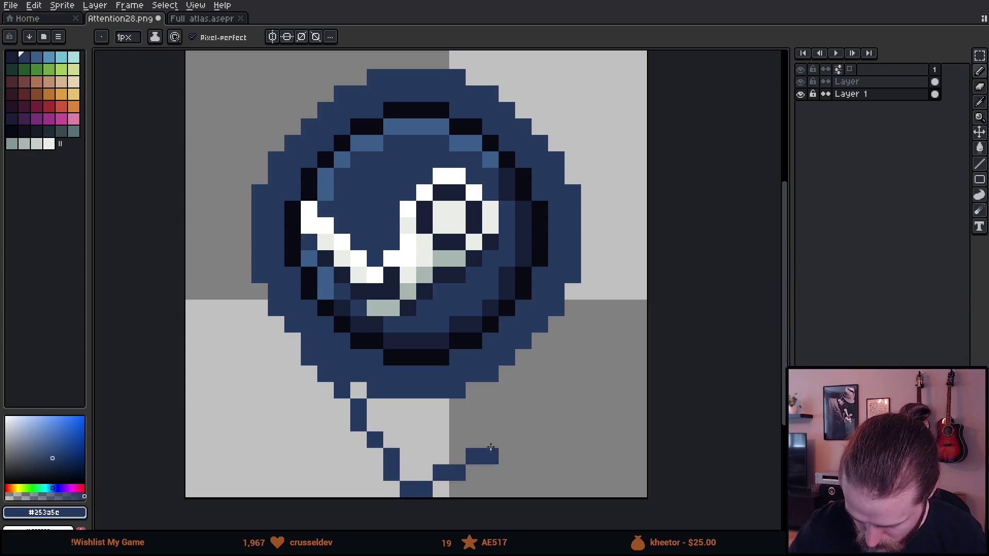
{"action": "key", "text": "v"}
{"action": "key", "text": "ctrl+z"}
{"action": "key", "text": "b"}
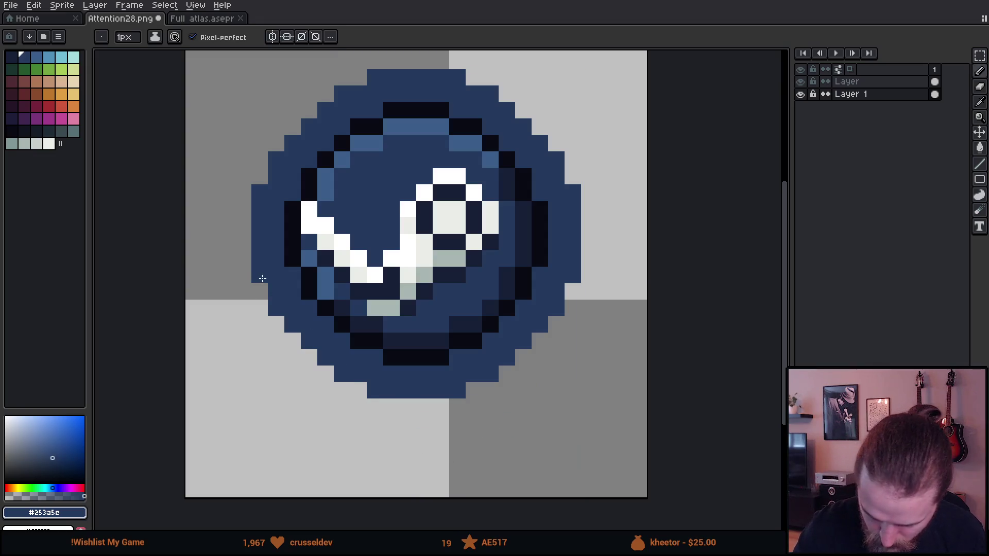
{"action": "left_click", "coordinate": [408, 467], "text": "shift"}
Draw the tail's right edge and fill its interior and leftover grey pixels blue
{"action": "left_click", "coordinate": [424, 472]}
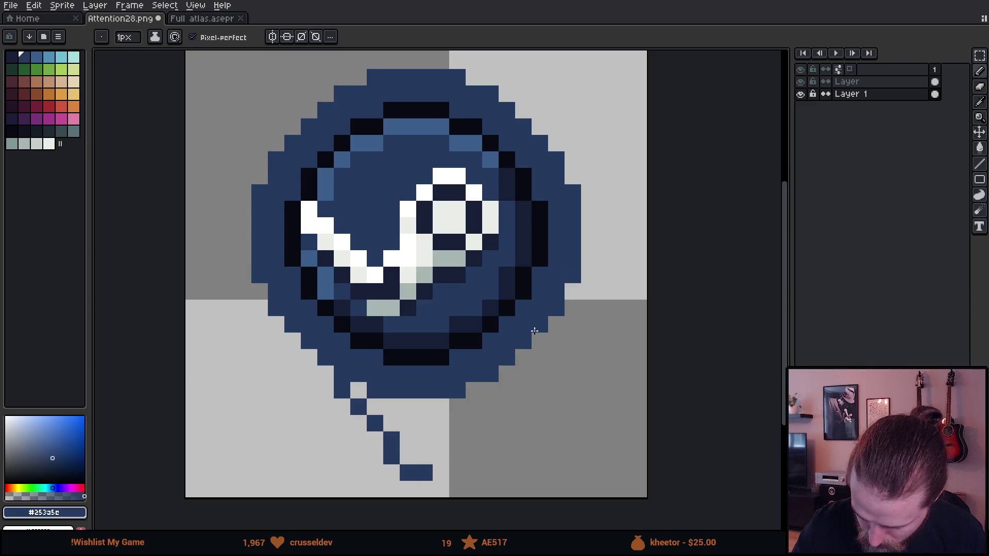
{"action": "left_click", "coordinate": [424, 471], "text": "shift"}
{"action": "key", "text": "g"}
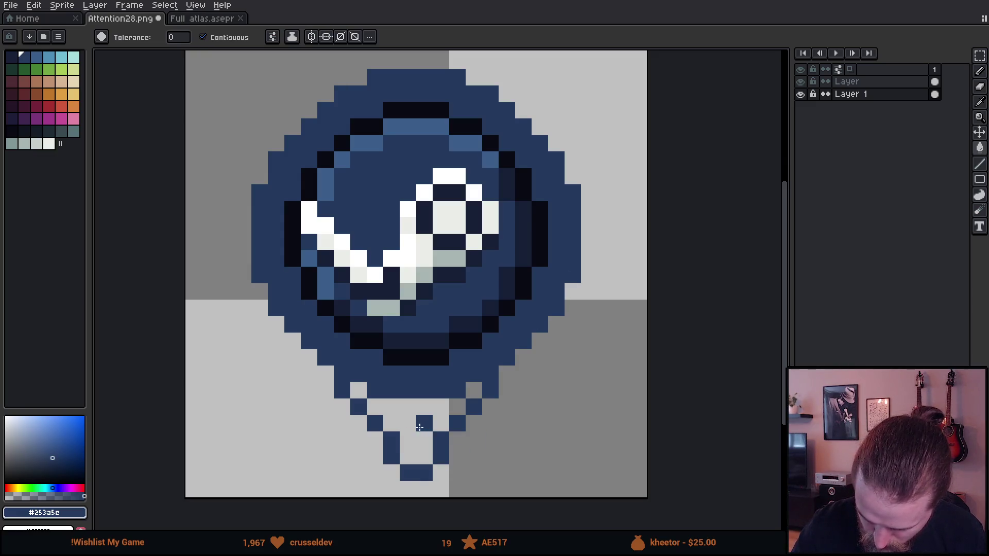
{"action": "left_click", "coordinate": [419, 427]}
{"action": "left_click", "coordinate": [357, 390]}
{"action": "left_click", "coordinate": [473, 390]}
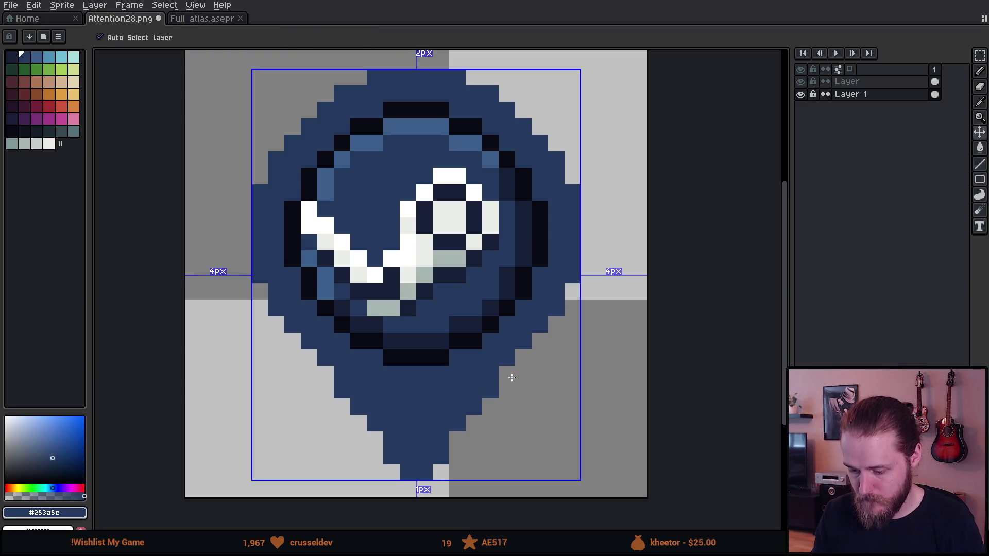
Pick the dark navy colour from the orb's edge
{"action": "scroll", "coordinate": [510, 376], "scroll_direction": "up", "scroll_amount": 3}
{"action": "scroll", "coordinate": [517, 381], "scroll_direction": "down", "scroll_amount": 7}
{"action": "scroll", "coordinate": [518, 381], "scroll_direction": "down", "scroll_amount": 3}
{"action": "scroll", "coordinate": [531, 373], "scroll_direction": "up", "scroll_amount": 6}
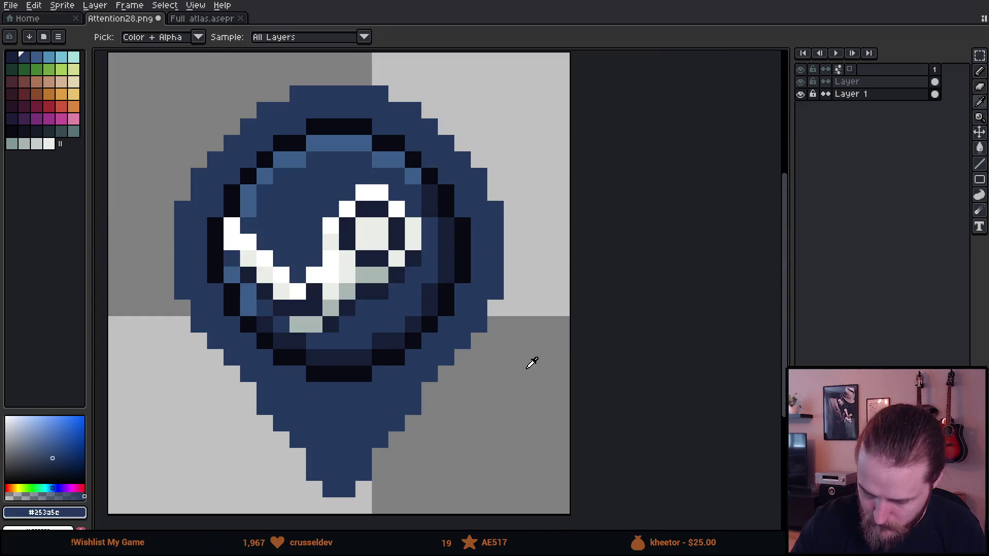
{"action": "left_click", "coordinate": [467, 241], "text": "alt"}
{"action": "key", "text": "shift+o"}
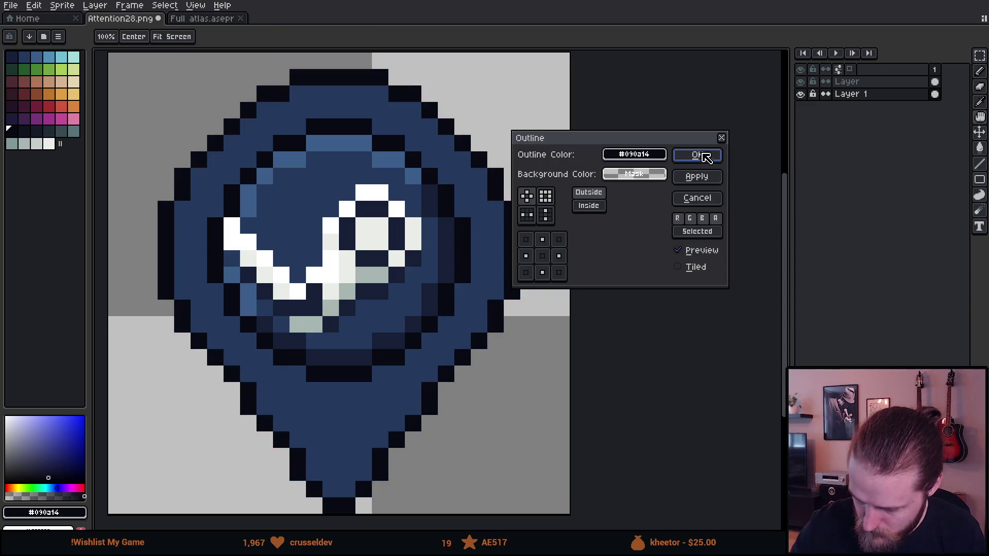
{"action": "left_click", "coordinate": [697, 155]}
{"action": "left_click_drag", "start_coordinate": [490, 345], "coordinate": [574, 321]}
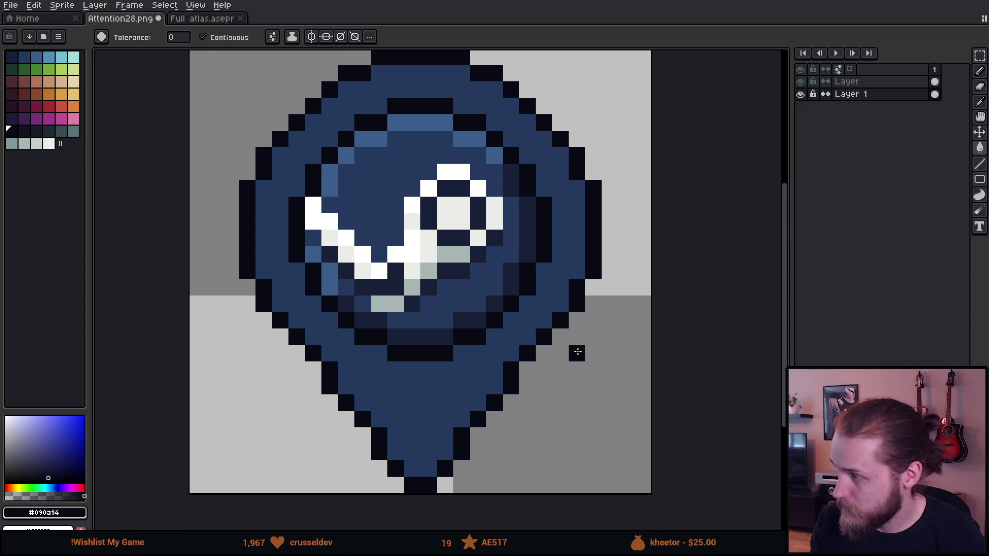
{"action": "scroll", "coordinate": [592, 348], "scroll_direction": "down", "scroll_amount": 5}
{"action": "scroll", "coordinate": [593, 350], "scroll_direction": "down", "scroll_amount": 1}
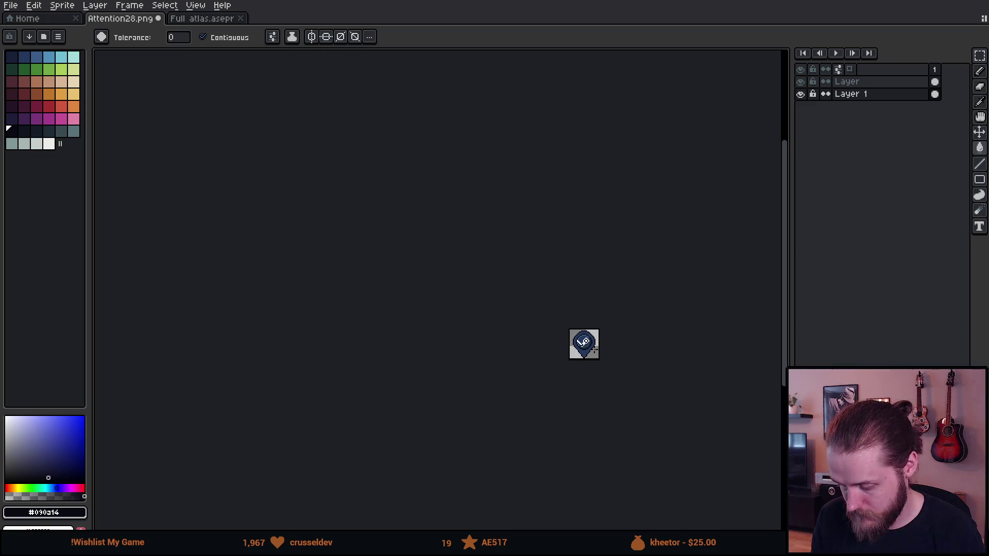
{"action": "scroll", "coordinate": [594, 350], "scroll_direction": "up", "scroll_amount": 6}
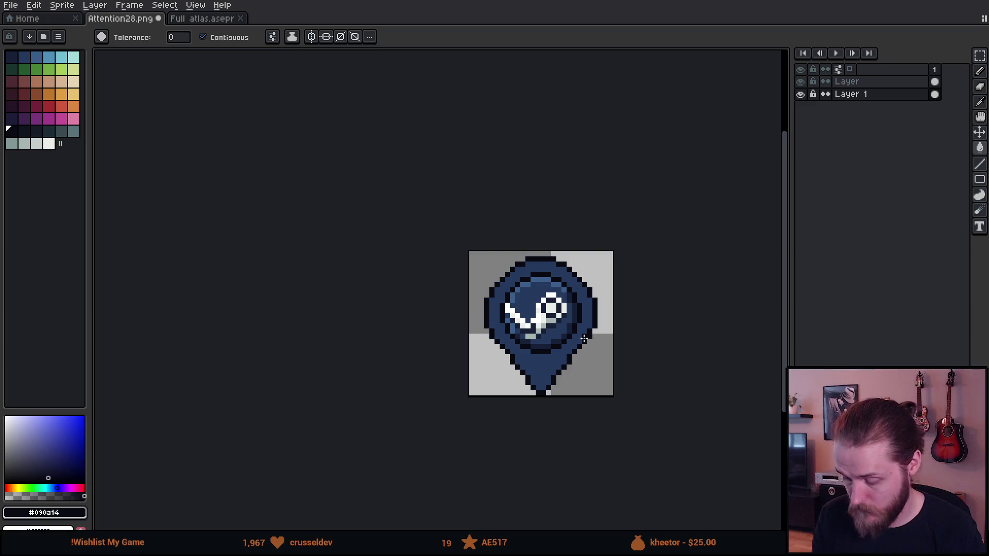
{"action": "scroll", "coordinate": [584, 338], "scroll_direction": "down", "scroll_amount": 4}
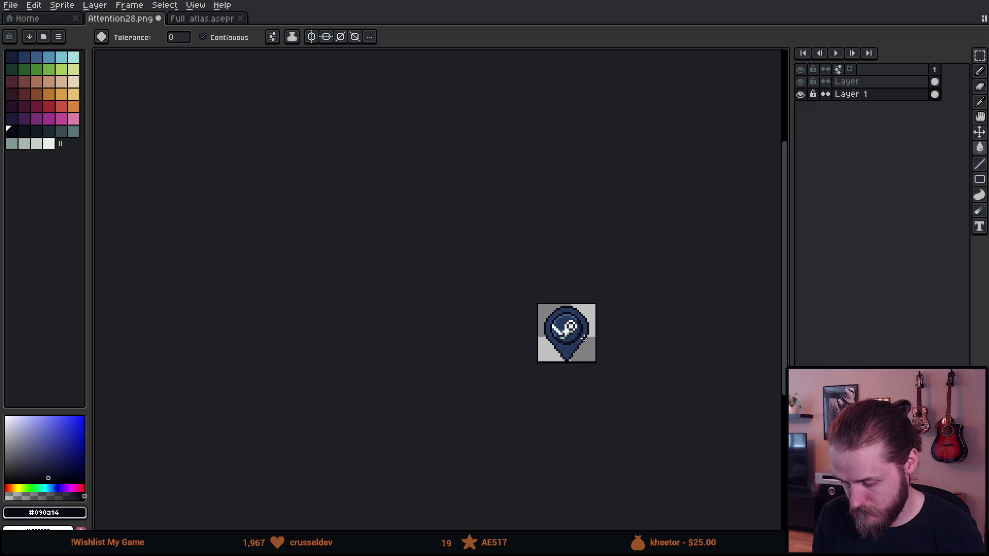
{"action": "scroll", "coordinate": [583, 339], "scroll_direction": "down", "scroll_amount": 1}
{"action": "scroll", "coordinate": [593, 340], "scroll_direction": "up", "scroll_amount": 4}
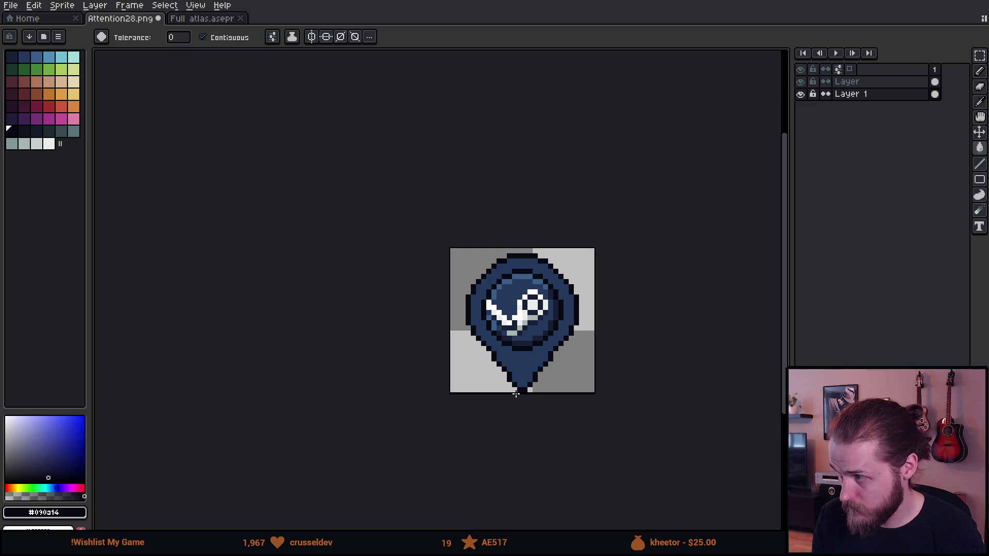
{"action": "scroll", "coordinate": [519, 394], "scroll_direction": "up", "scroll_amount": 5}
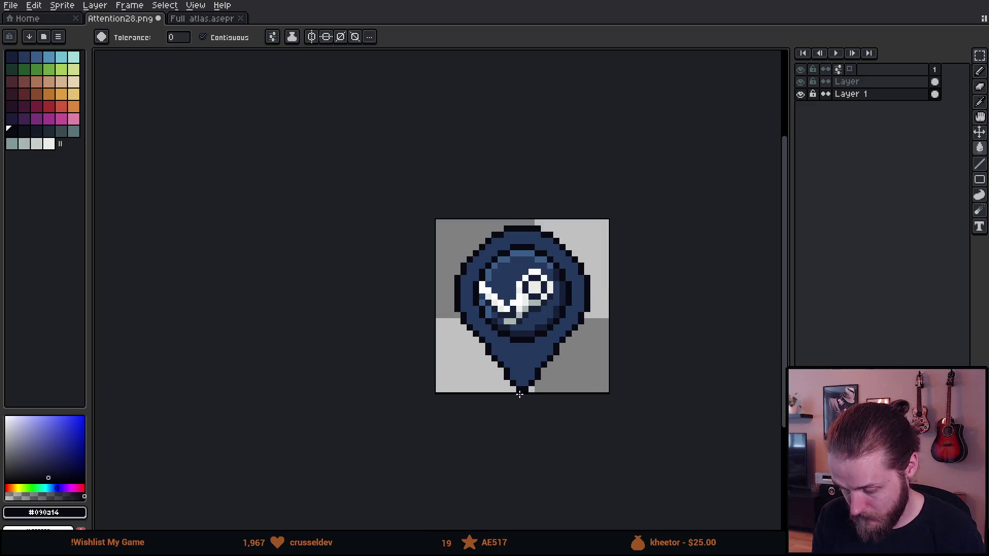
{"action": "key", "text": "b"}
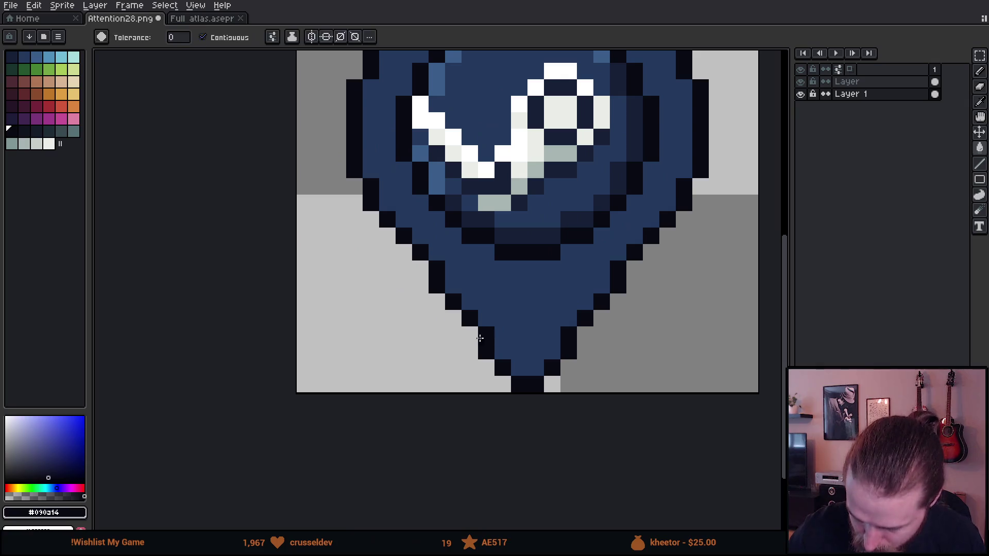
{"action": "left_click", "coordinate": [453, 318]}
{"action": "left_click", "coordinate": [617, 318]}
{"action": "key", "text": "ctrl+z"}
{"action": "left_click", "coordinate": [602, 318]}
{"action": "left_click", "coordinate": [585, 335]}
{"action": "left_click", "coordinate": [469, 335]}
{"action": "left_click", "coordinate": [468, 322], "text": "alt"}
{"action": "left_click", "coordinate": [486, 335]}
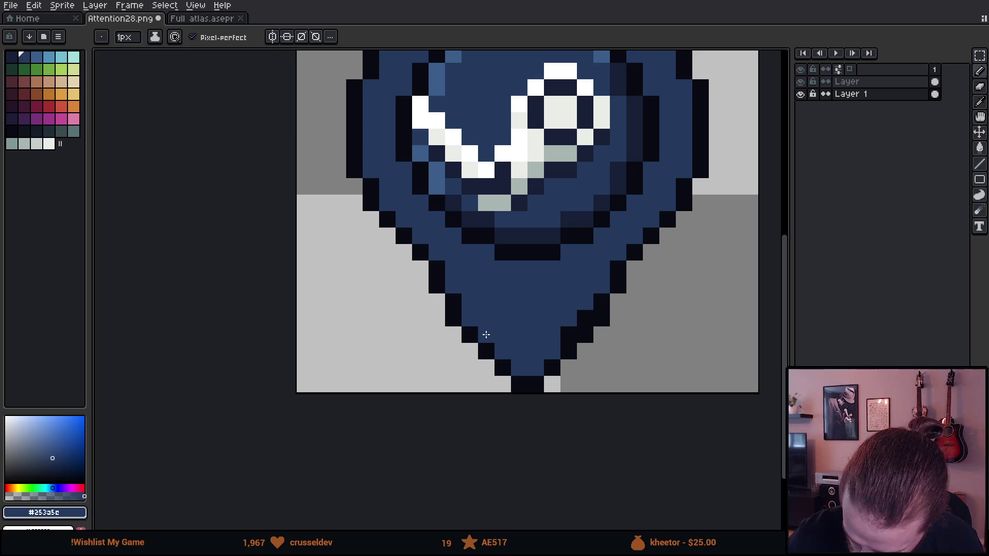
{"action": "left_click", "coordinate": [568, 335]}
{"action": "scroll", "coordinate": [660, 431], "scroll_direction": "down", "scroll_amount": 6}
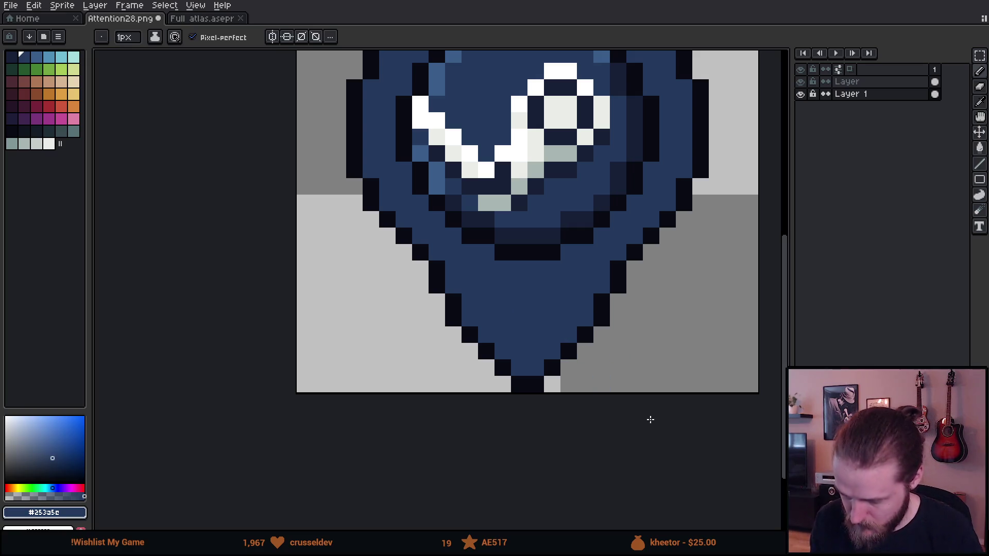
{"action": "scroll", "coordinate": [678, 415], "scroll_direction": "up", "scroll_amount": 4}
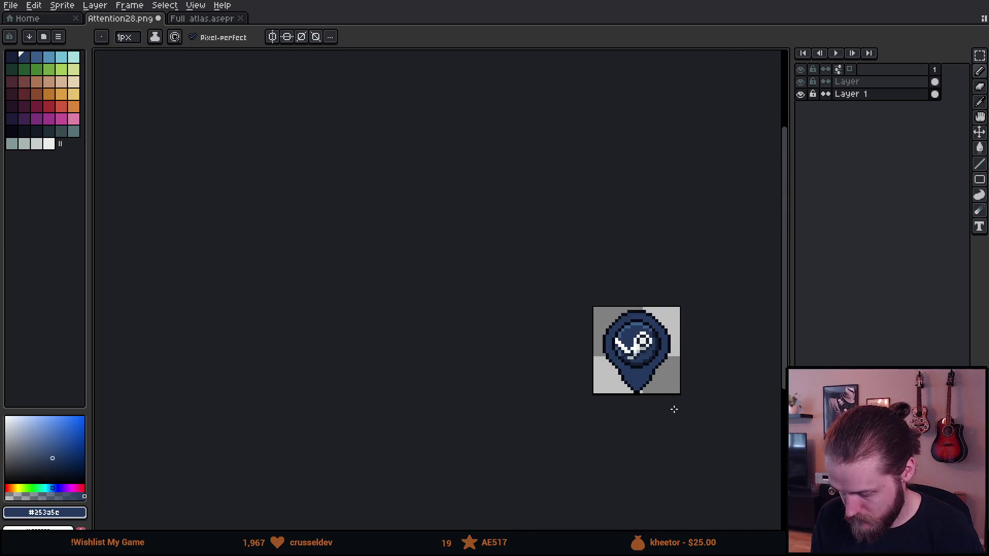
{"action": "scroll", "coordinate": [674, 409], "scroll_direction": "up", "scroll_amount": 4}
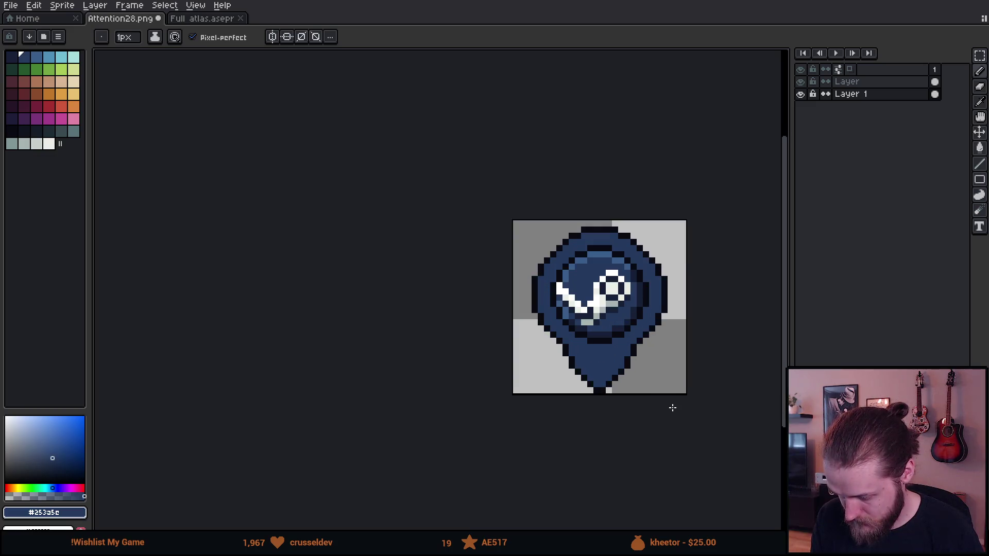
{"action": "left_click", "coordinate": [636, 268], "text": "alt"}
{"action": "left_click", "coordinate": [618, 287]}
{"action": "left_click", "coordinate": [616, 298]}
{"action": "mouse_move", "coordinate": [616, 298]}
{"action": "left_mouse_down"}
{"action": "mouse_move", "coordinate": [592, 322]}
{"action": "mouse_move", "coordinate": [606, 299]}
{"action": "left_mouse_up"}
{"action": "left_click", "coordinate": [579, 327], "text": "alt"}
{"action": "left_click", "coordinate": [592, 311]}
{"action": "left_click", "coordinate": [606, 288]}
{"action": "left_click", "coordinate": [623, 290], "text": "alt"}
{"action": "left_click", "coordinate": [421, 271]}
{"action": "left_click", "coordinate": [433, 287]}
{"action": "left_click_drag", "start_coordinate": [432, 301], "coordinate": [446, 305]}
{"action": "key", "text": "ctrl+z"}
{"action": "left_click", "coordinate": [457, 325]}
{"action": "left_click", "coordinate": [490, 319], "text": "alt"}
{"action": "left_click", "coordinate": [455, 295]}
{"action": "left_click", "coordinate": [445, 288]}
{"action": "left_click", "coordinate": [445, 301]}
{"action": "left_click", "coordinate": [457, 313]}
{"action": "left_click", "coordinate": [470, 325]}
{"action": "scroll", "coordinate": [491, 333], "scroll_direction": "down", "scroll_amount": 6}
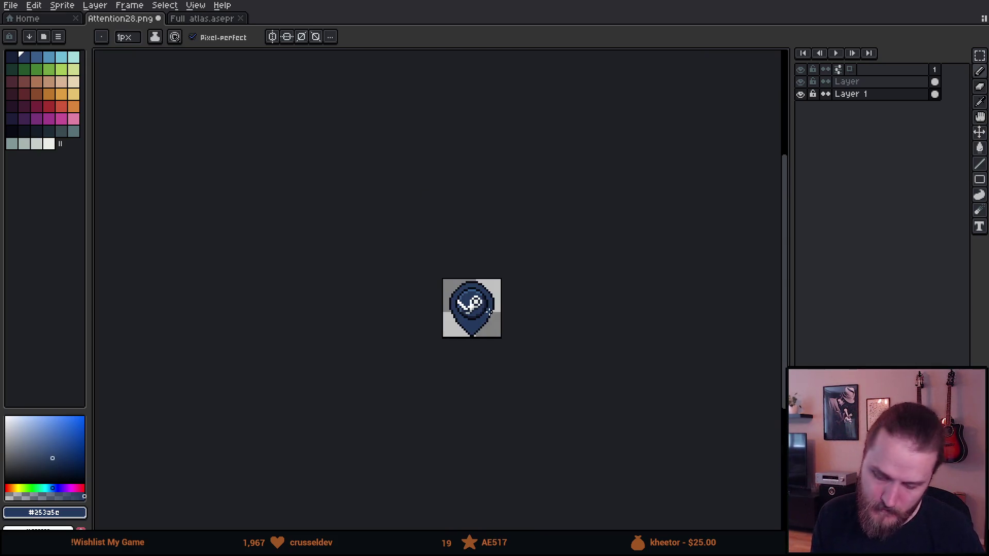
{"action": "scroll", "coordinate": [489, 312], "scroll_direction": "up", "scroll_amount": 3}
{"action": "key", "text": "ctrl"}
{"action": "key", "text": "ctrl+z"}
{"action": "key", "text": "ctrl+z"}
{"action": "key", "text": "ctrl+z"}
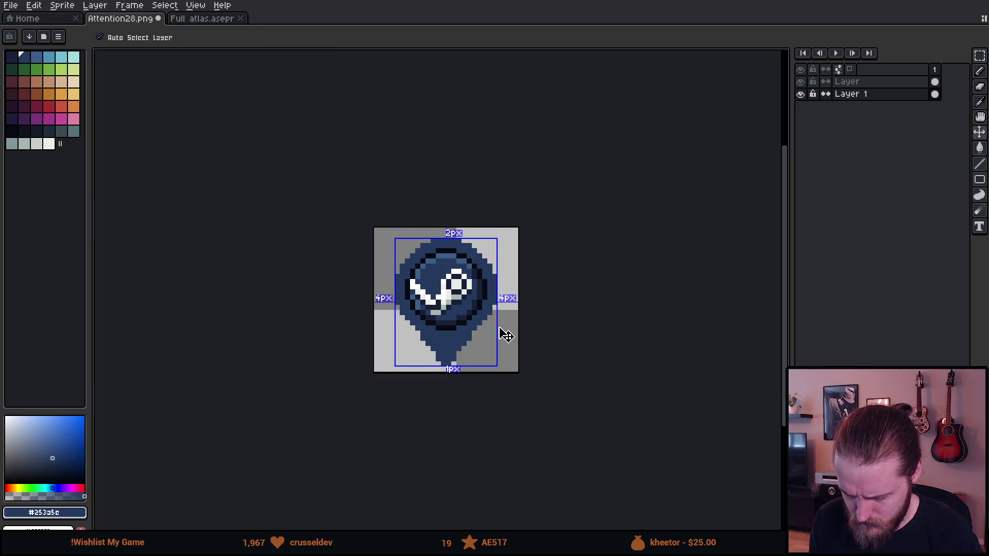
{"action": "scroll", "coordinate": [507, 330], "scroll_direction": "down", "scroll_amount": 5}
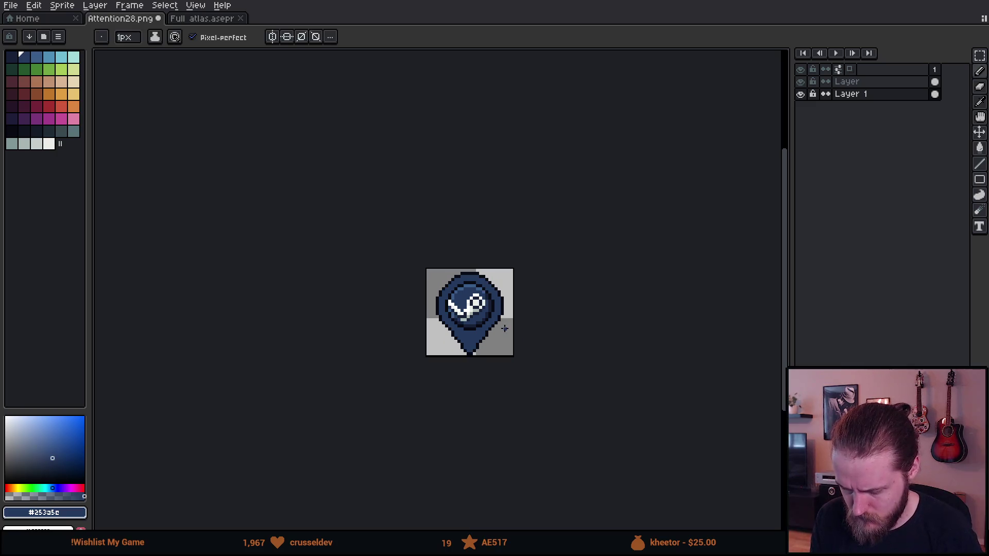
{"action": "scroll", "coordinate": [499, 324], "scroll_direction": "up", "scroll_amount": 1}
{"action": "scroll", "coordinate": [508, 321], "scroll_direction": "up", "scroll_amount": 4}
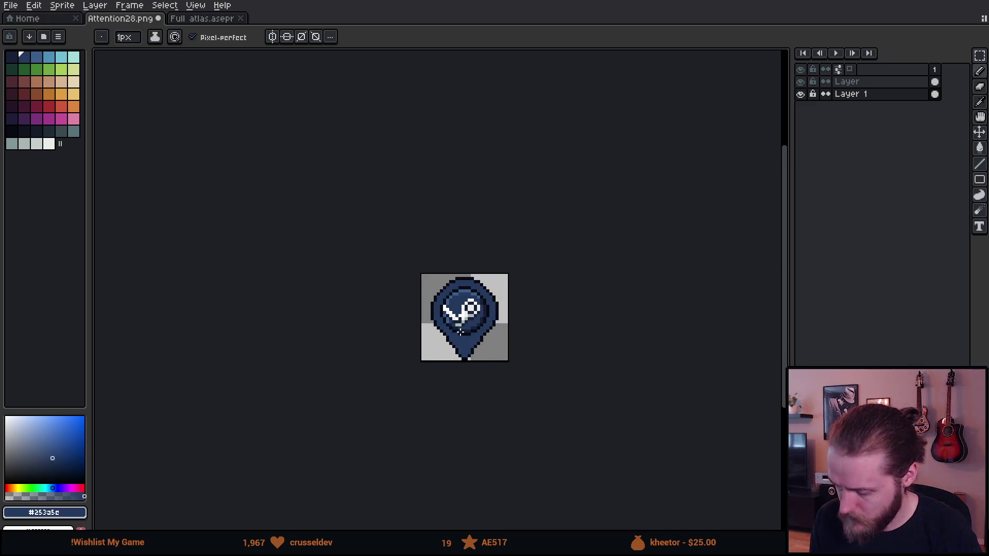
{"action": "scroll", "coordinate": [460, 332], "scroll_direction": "up", "scroll_amount": 6}
{"action": "key", "text": "alt"}
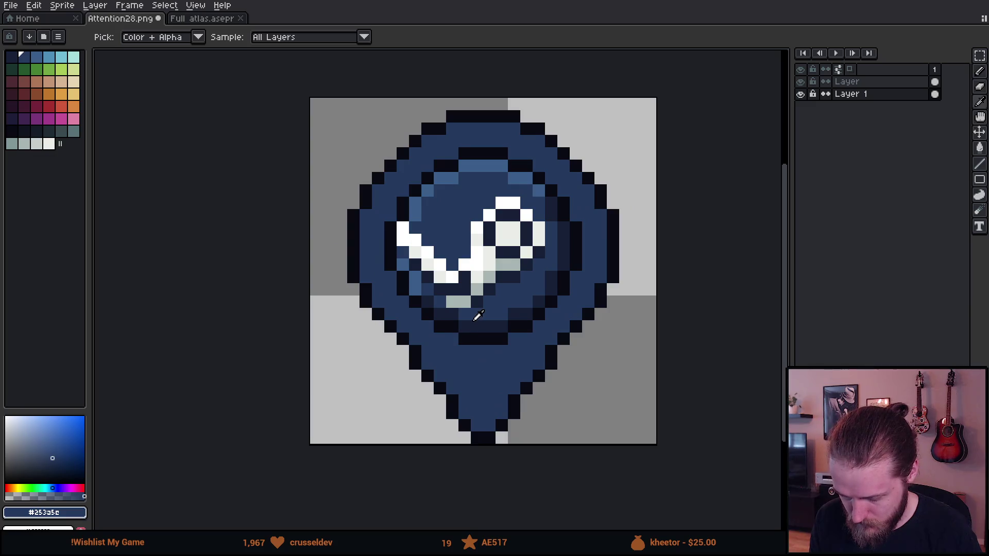
Pick dark navy #172038 and shade the tail's inner edges with diagonal lines
{"action": "left_click", "coordinate": [478, 317], "text": "alt"}
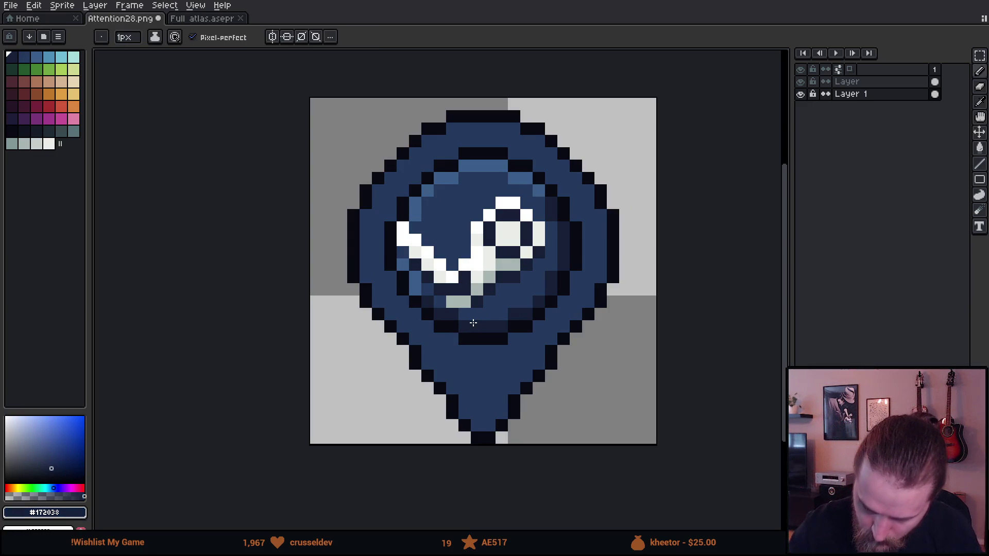
{"action": "mouse_move", "coordinate": [369, 278]}
{"action": "left_mouse_down"}
{"action": "mouse_move", "coordinate": [396, 327]}
{"action": "mouse_move", "coordinate": [481, 424]}
{"action": "mouse_move", "coordinate": [513, 388]}
{"action": "mouse_move", "coordinate": [536, 384]}
{"action": "mouse_move", "coordinate": [600, 278]}
{"action": "left_mouse_up"}
{"action": "key", "text": "ctrl+z"}
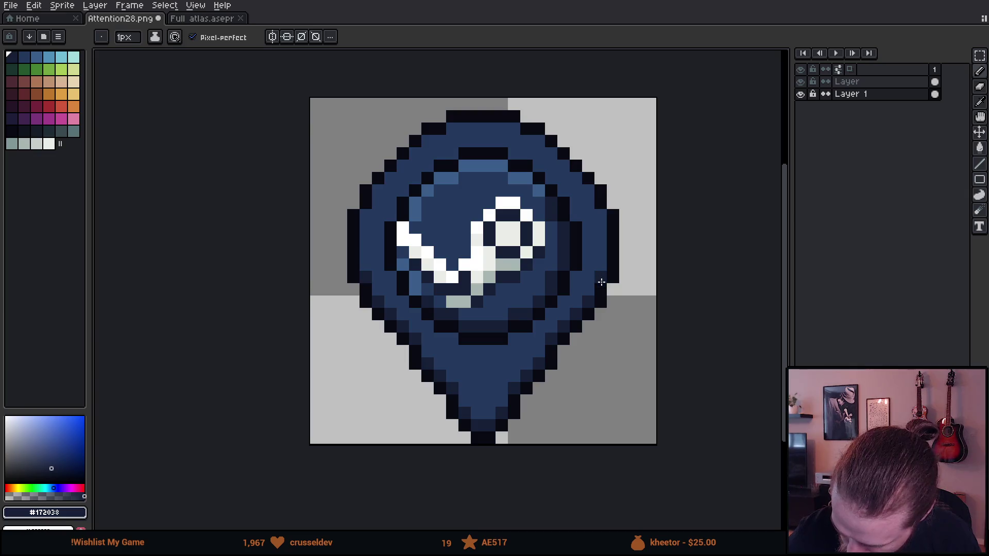
{"action": "scroll", "coordinate": [393, 335], "scroll_direction": "down", "scroll_amount": 5}
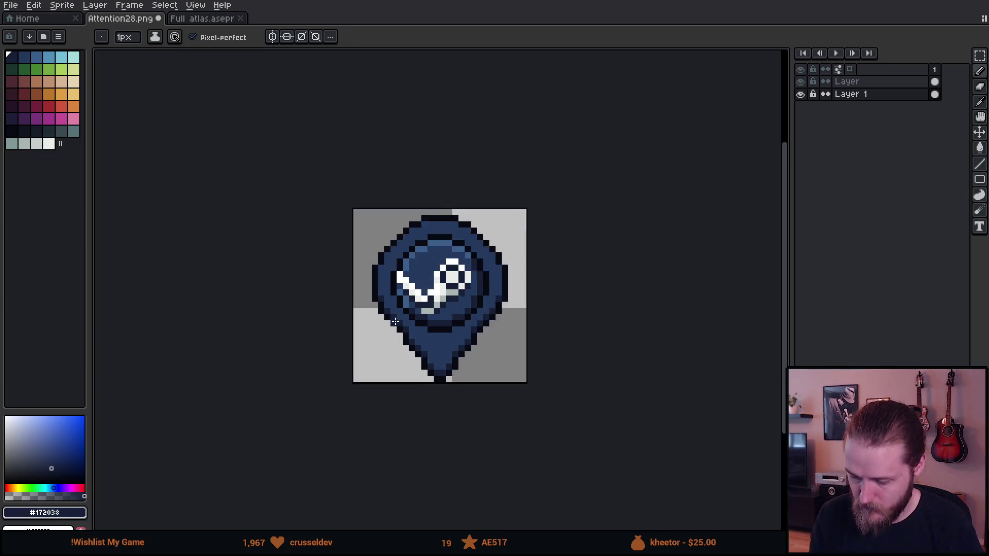
{"action": "scroll", "coordinate": [363, 339], "scroll_direction": "down", "scroll_amount": 1}
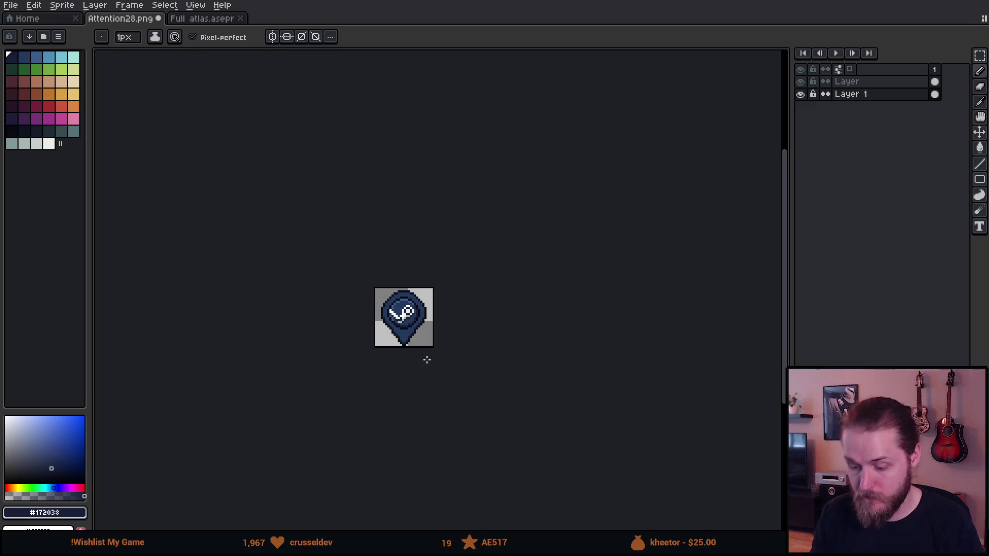
{"action": "scroll", "coordinate": [394, 306], "scroll_direction": "up", "scroll_amount": 6}
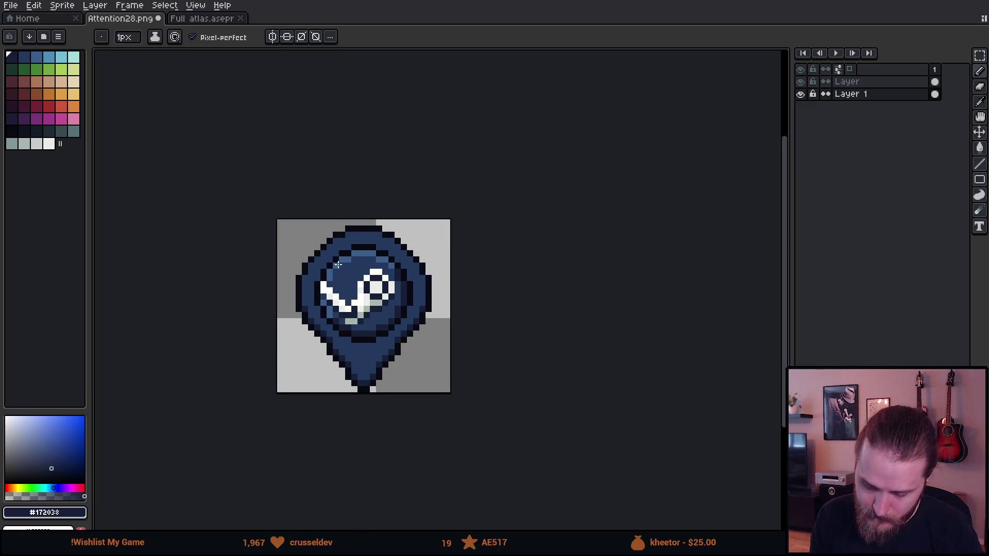
{"action": "scroll", "coordinate": [344, 261], "scroll_direction": "down", "scroll_amount": 4}
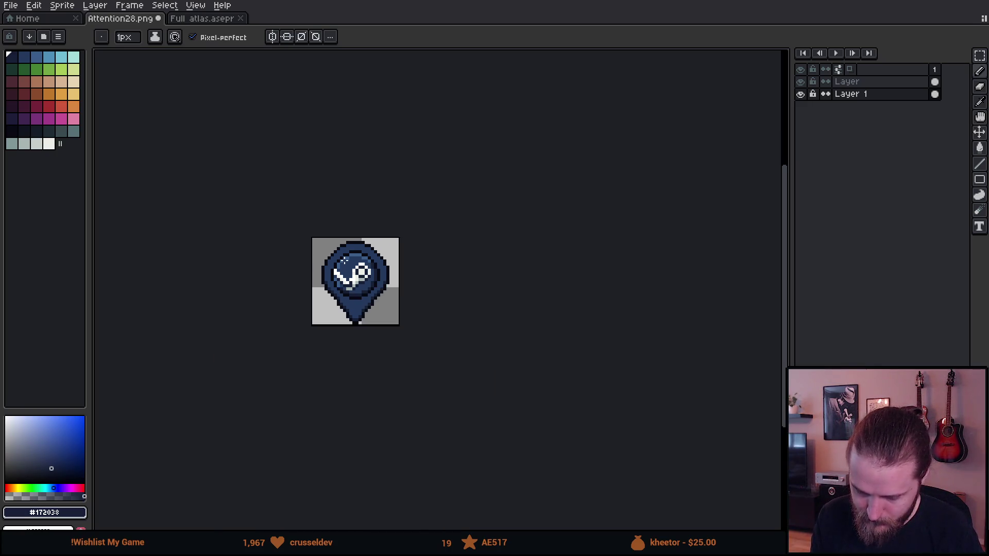
{"action": "scroll", "coordinate": [340, 257], "scroll_direction": "up", "scroll_amount": 1}
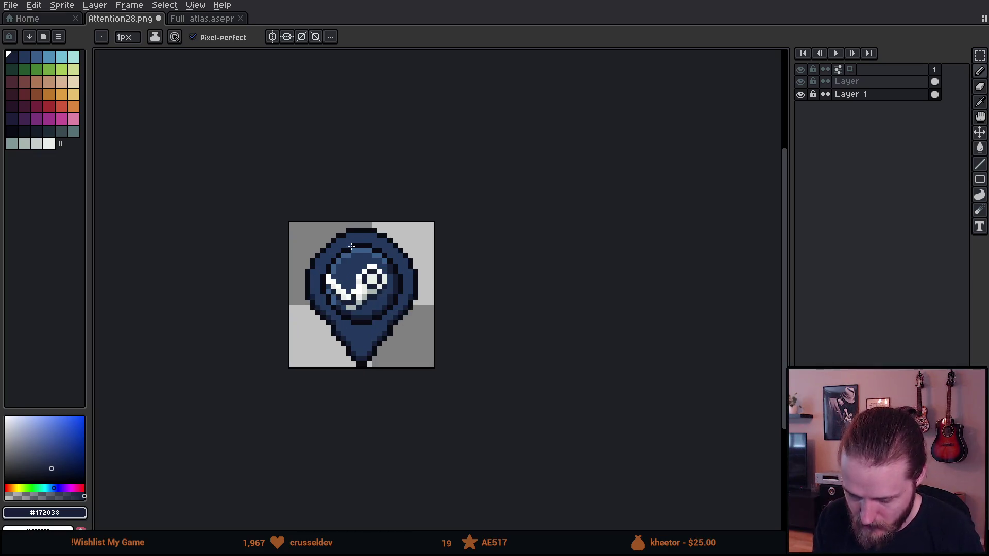
{"action": "scroll", "coordinate": [298, 313], "scroll_direction": "up", "scroll_amount": 2}
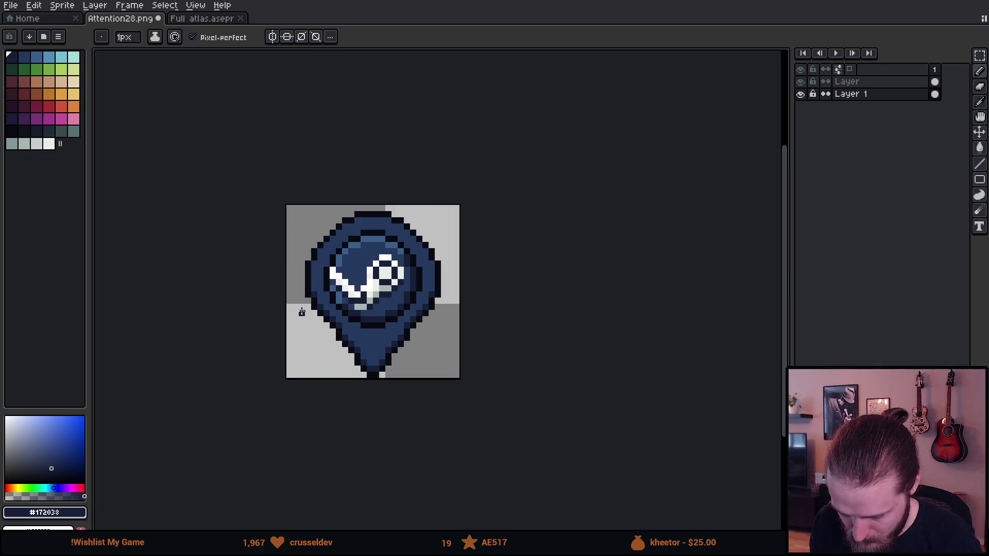
Select the pin's tail and shift it up and left so it sits under the Steam circle
{"action": "key", "text": "m"}
{"action": "left_click_drag", "start_coordinate": [364, 375], "coordinate": [490, 466]}
{"action": "left_click", "coordinate": [436, 390]}
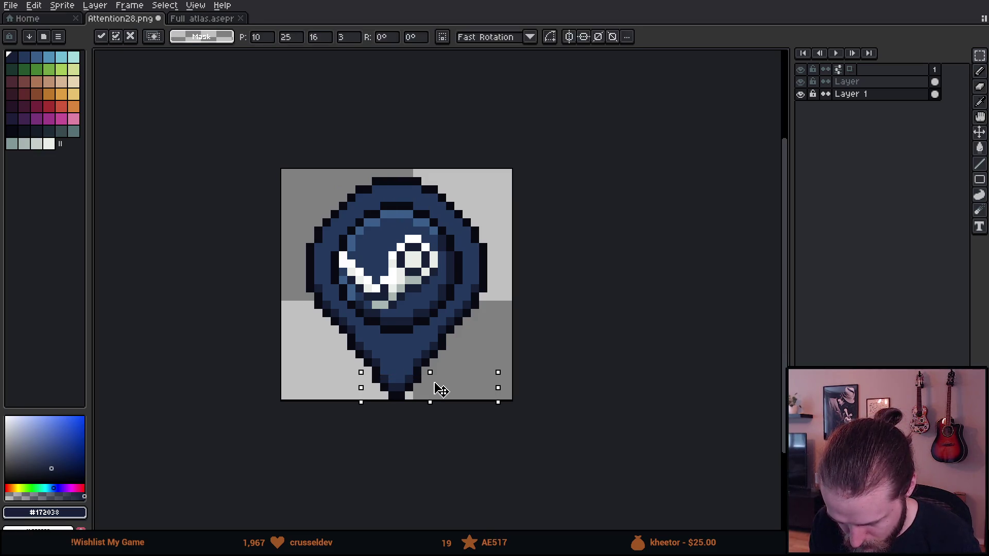
{"action": "left_click", "coordinate": [449, 436]}
{"action": "scroll", "coordinate": [455, 446], "scroll_direction": "down", "scroll_amount": 2}
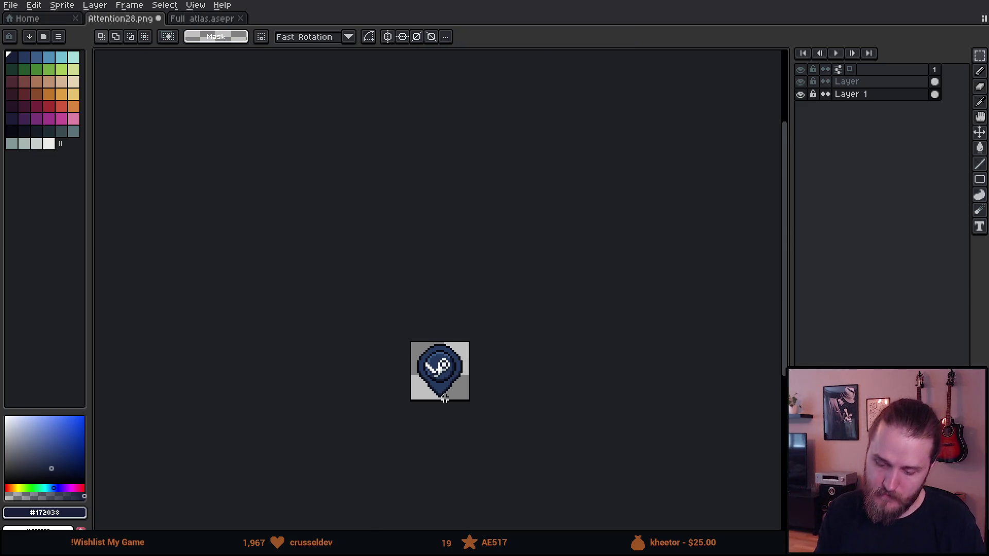
{"action": "scroll", "coordinate": [445, 398], "scroll_direction": "up", "scroll_amount": 4}
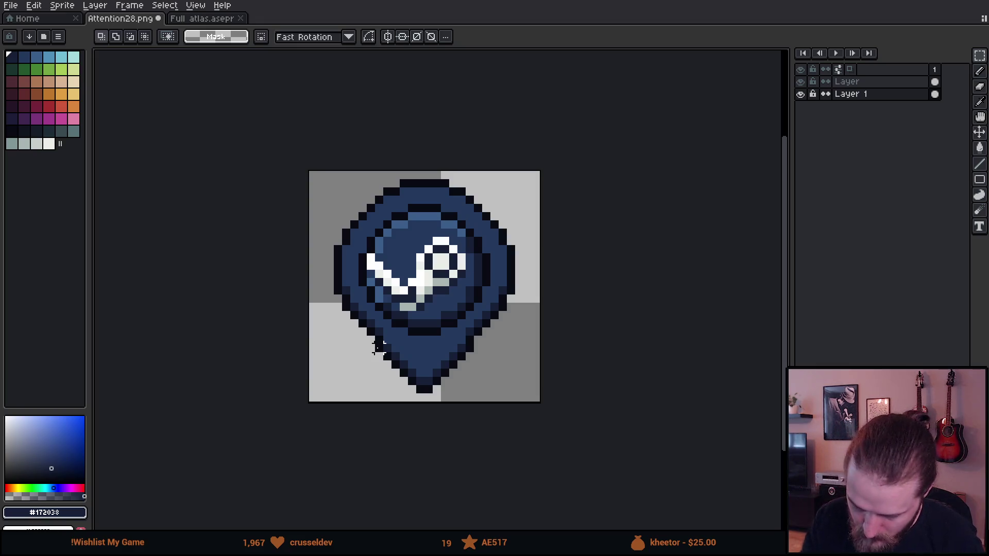
{"action": "mouse_move", "coordinate": [365, 342]}
{"action": "left_mouse_down"}
{"action": "mouse_move", "coordinate": [386, 363]}
{"action": "mouse_move", "coordinate": [525, 404]}
{"action": "left_mouse_up"}
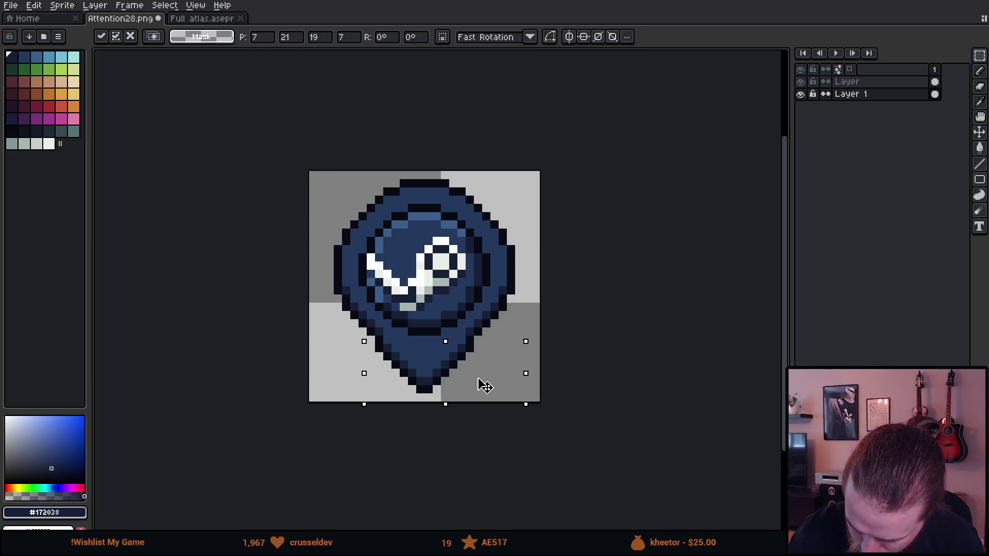
{"action": "left_click_drag", "start_coordinate": [481, 382], "coordinate": [489, 372]}
{"action": "key", "text": "ctrl+d"}
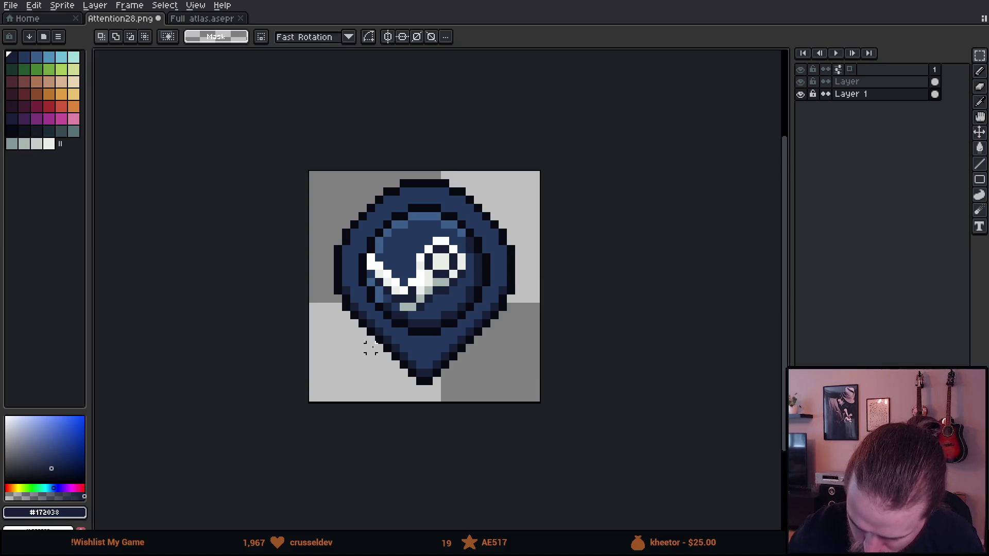
{"action": "mouse_move", "coordinate": [342, 311]}
{"action": "left_mouse_down"}
{"action": "mouse_move", "coordinate": [441, 405]}
{"action": "mouse_move", "coordinate": [532, 402]}
{"action": "left_mouse_up"}
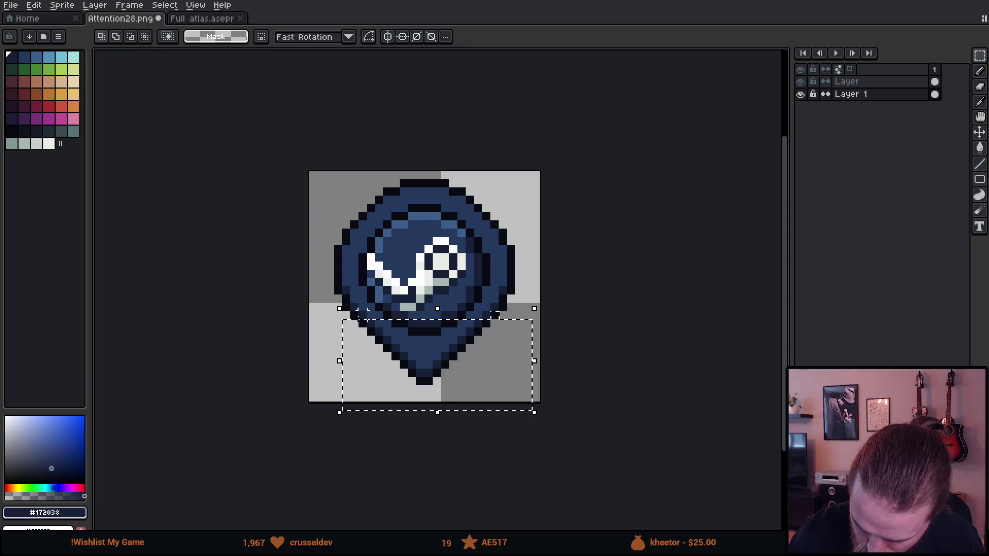
{"action": "mouse_move", "coordinate": [404, 346]}
{"action": "left_mouse_down"}
{"action": "mouse_move", "coordinate": [405, 355]}
{"action": "mouse_move", "coordinate": [406, 341]}
{"action": "left_mouse_up"}
{"action": "left_click", "coordinate": [397, 280]}
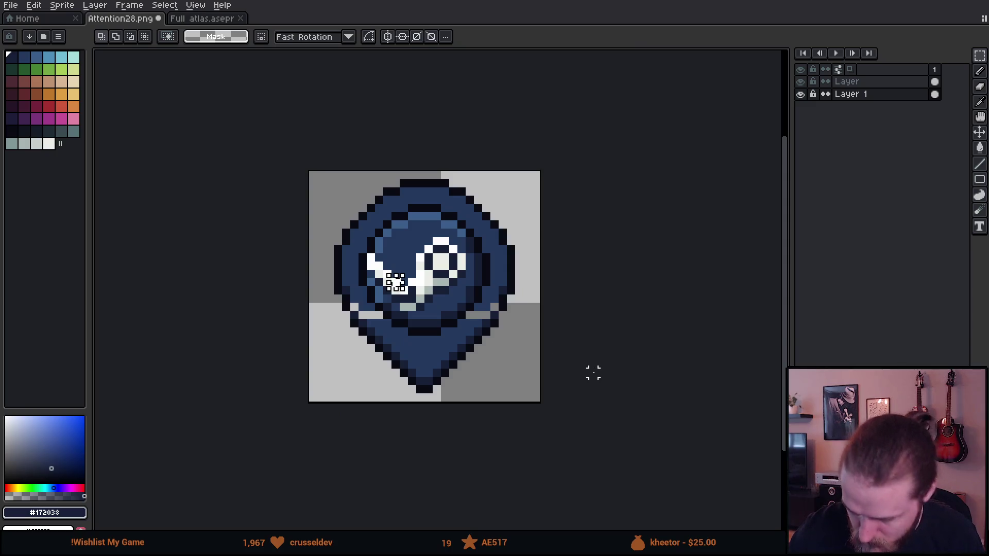
Sample the outline, mid blue #253a5c and dark navy #172038, undoing a trial navy fill
{"action": "key", "text": "i"}
{"action": "left_click", "coordinate": [501, 309]}
{"action": "key", "text": "b"}
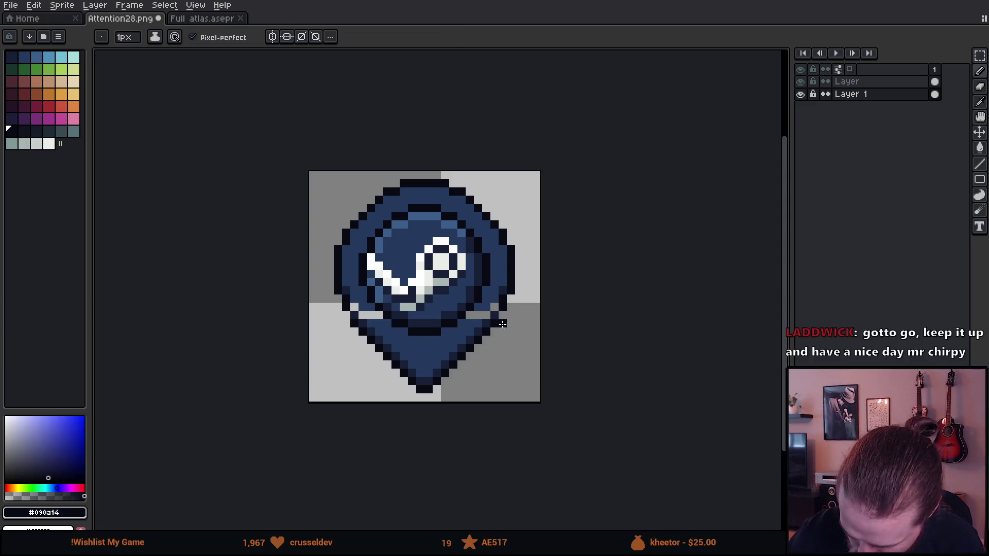
{"action": "key", "text": "i"}
{"action": "left_click", "coordinate": [494, 319]}
{"action": "key", "text": "b"}
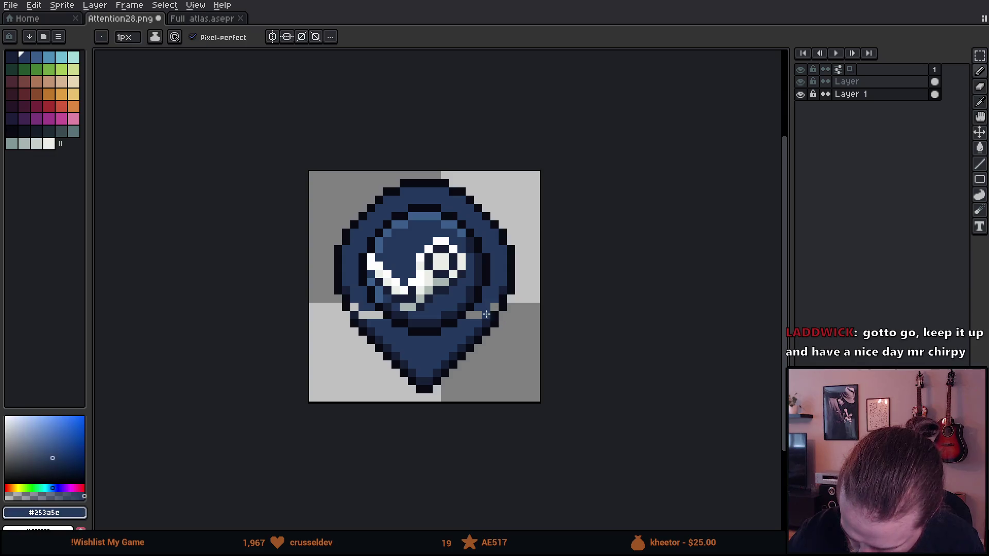
{"action": "key", "text": "g"}
{"action": "key", "text": "i"}
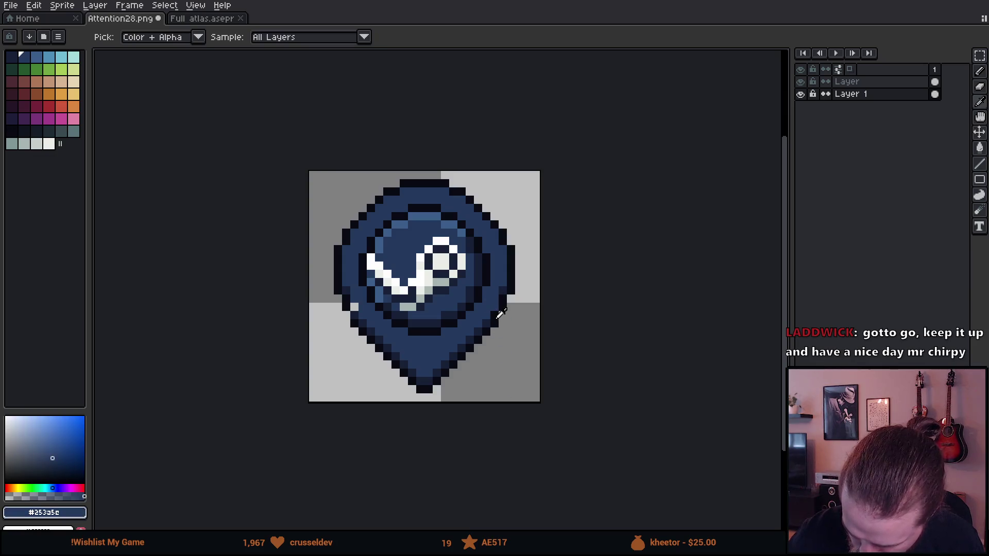
{"action": "left_click", "coordinate": [500, 313]}
{"action": "key", "text": "g"}
{"action": "left_click", "coordinate": [488, 318]}
{"action": "key", "text": "ctrl+z"}
{"action": "key", "text": "b"}
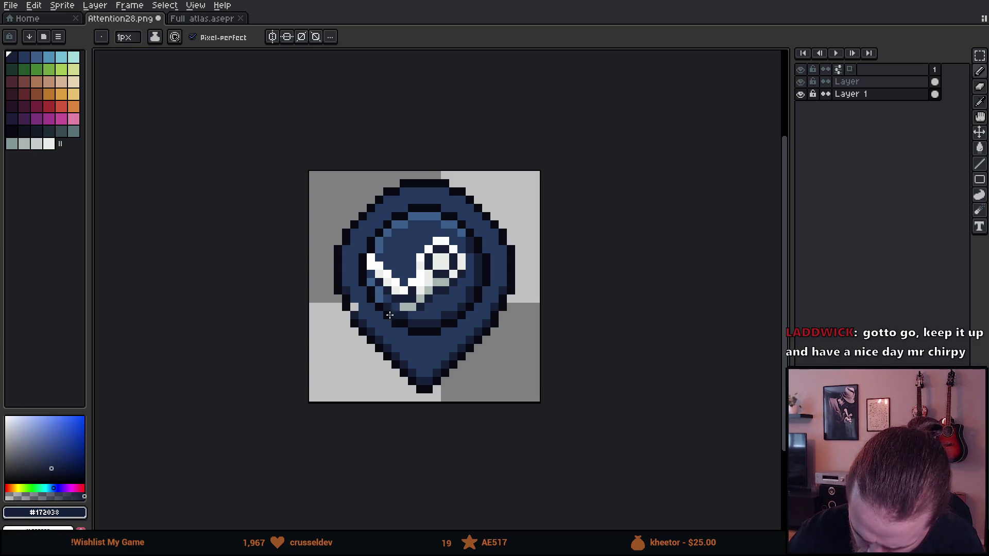
Patch the seam's gap pixels with mid blue and dark navy, then reselect the tail area
{"action": "left_click", "coordinate": [355, 315], "text": "alt"}
{"action": "left_click", "coordinate": [354, 309], "text": "alt"}
{"action": "left_click", "coordinate": [355, 310], "text": "alt"}
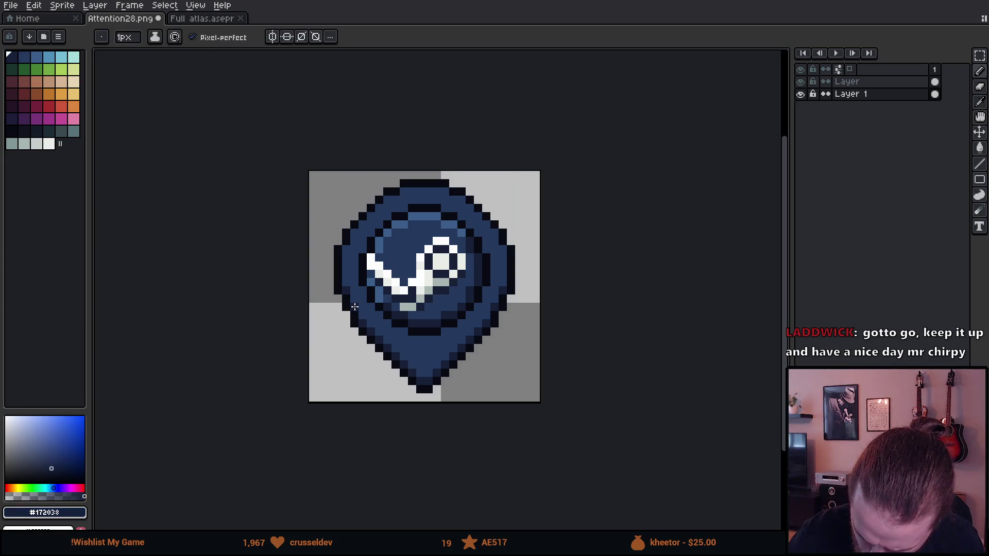
{"action": "scroll", "coordinate": [374, 376], "scroll_direction": "down", "scroll_amount": 7}
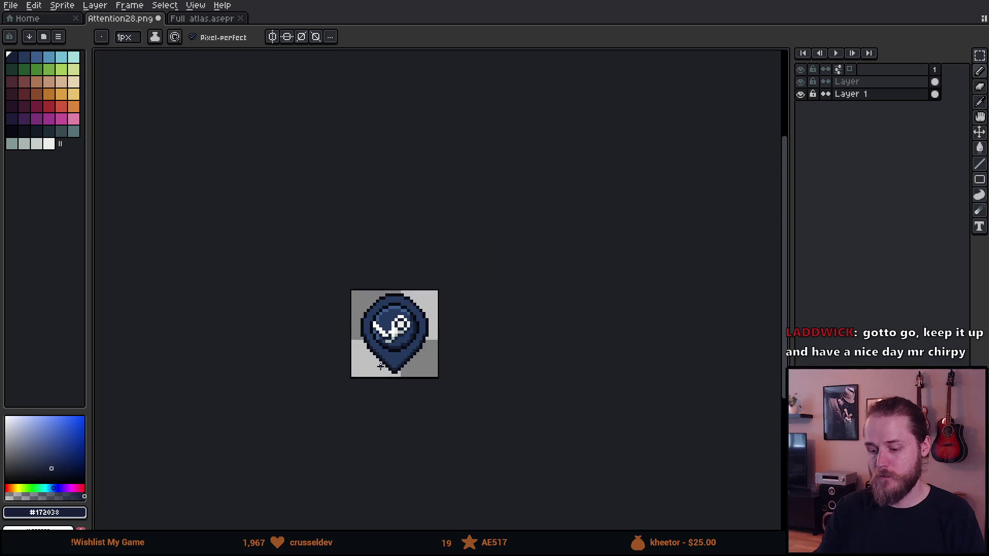
{"action": "scroll", "coordinate": [374, 375], "scroll_direction": "up", "scroll_amount": 3}
{"action": "scroll", "coordinate": [364, 365], "scroll_direction": "up", "scroll_amount": 1}
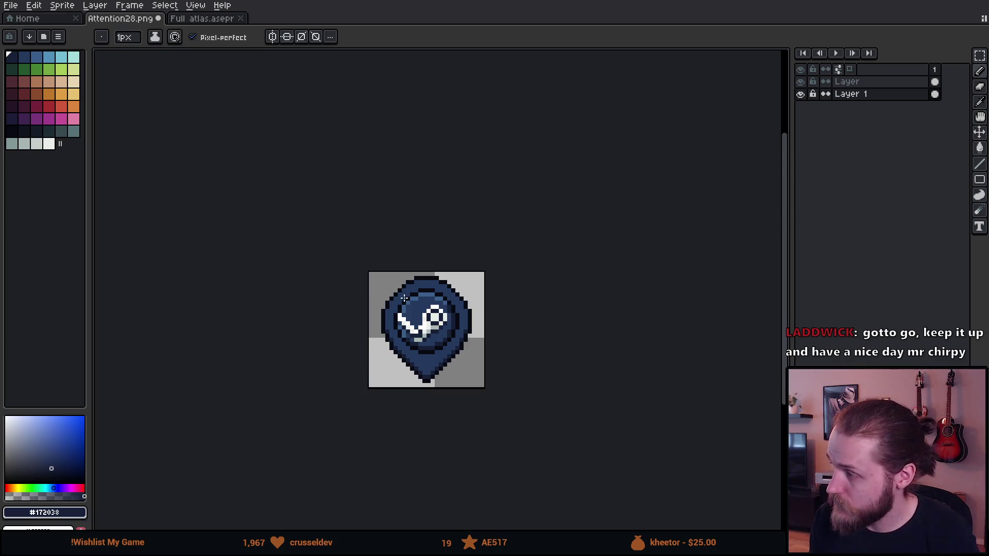
{"action": "scroll", "coordinate": [403, 299], "scroll_direction": "up", "scroll_amount": 2}
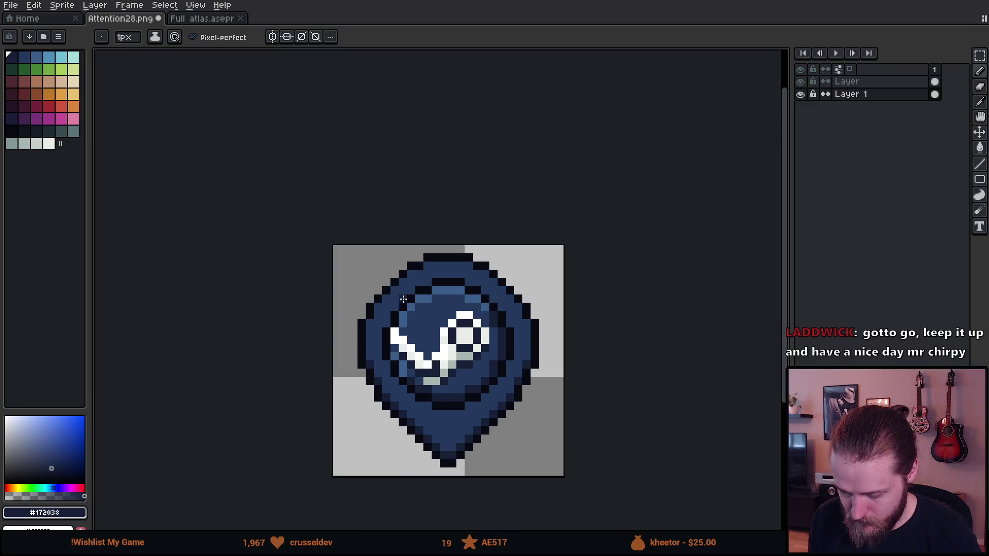
{"action": "scroll", "coordinate": [403, 299], "scroll_direction": "down", "scroll_amount": 2}
{"action": "left_click_drag", "start_coordinate": [396, 374], "coordinate": [495, 411]}
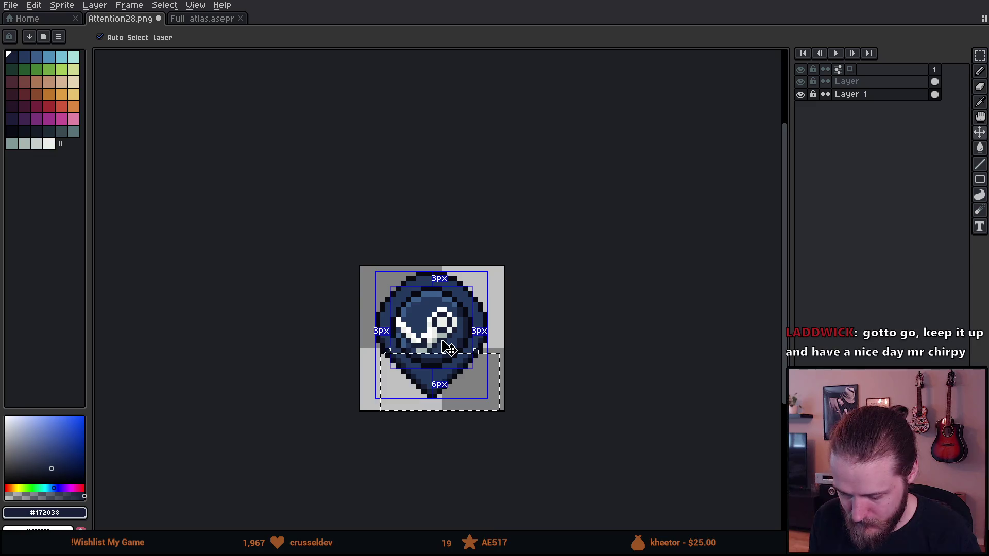
Hide the pin layer, make the Steam circle's layer active and clear the selection
{"action": "left_click", "coordinate": [801, 95]}
{"action": "left_click", "coordinate": [855, 84]}
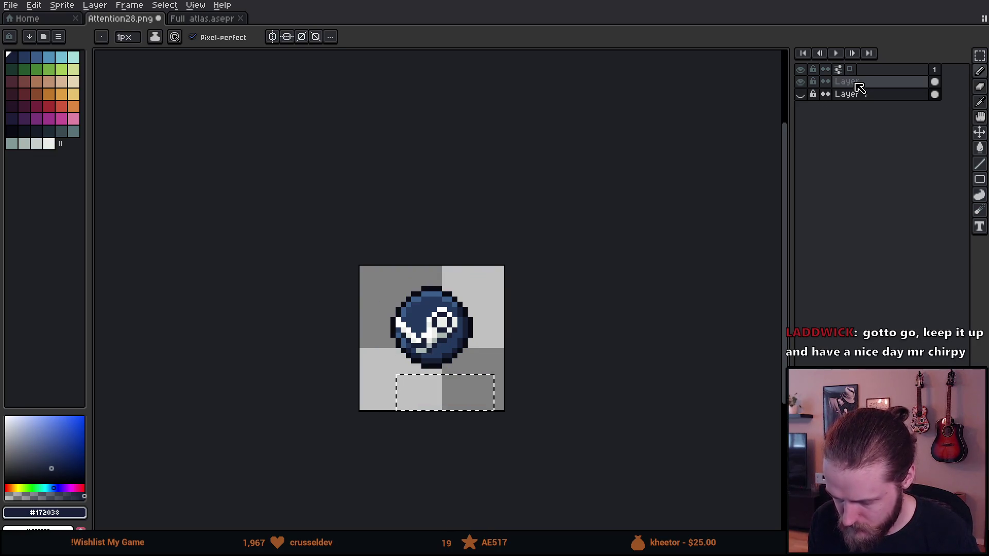
{"action": "key", "text": "m"}
{"action": "left_click", "coordinate": [485, 309]}
Move the Steam circle up three pixels, recentring the zoomed view on it
{"action": "key", "text": "v"}
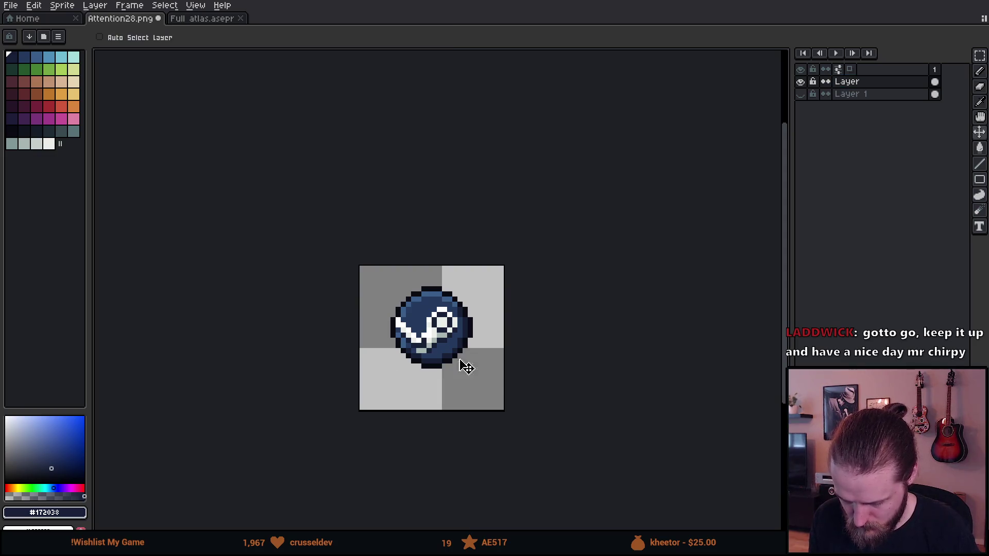
{"action": "left_click_drag", "start_coordinate": [437, 386], "coordinate": [446, 380]}
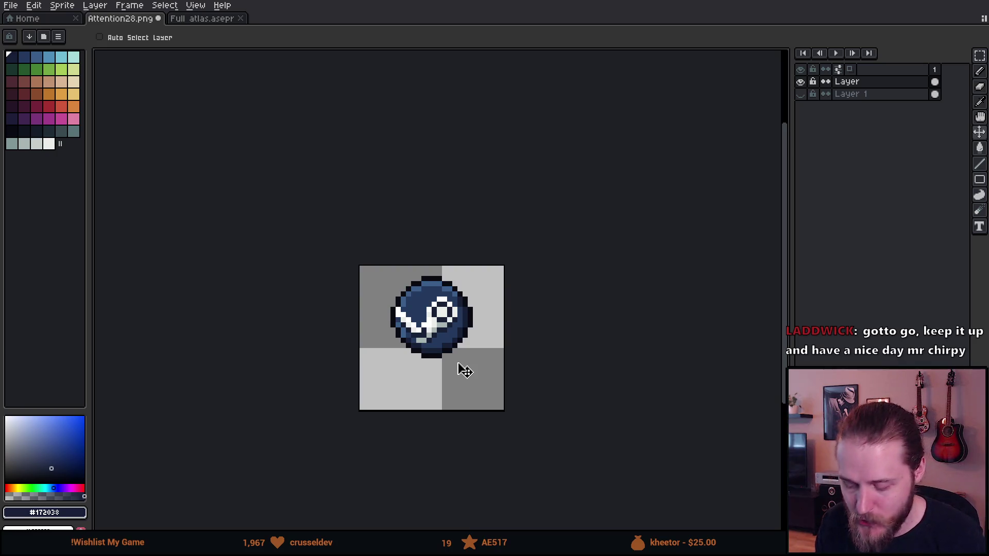
{"action": "scroll", "coordinate": [459, 369], "scroll_direction": "up", "scroll_amount": 3}
{"action": "left_click_drag", "start_coordinate": [397, 380], "coordinate": [387, 327]}
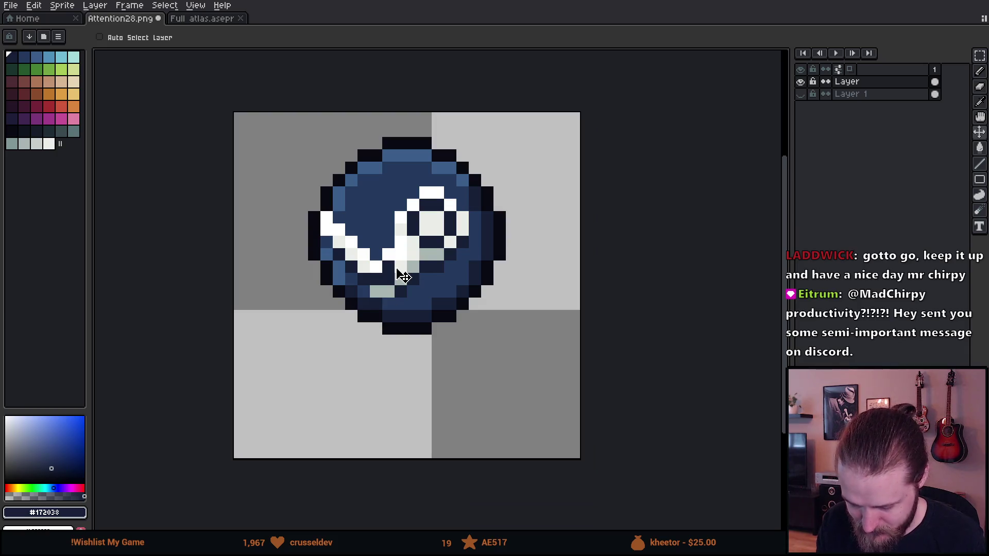
{"action": "left_click_drag", "start_coordinate": [397, 263], "coordinate": [408, 261]}
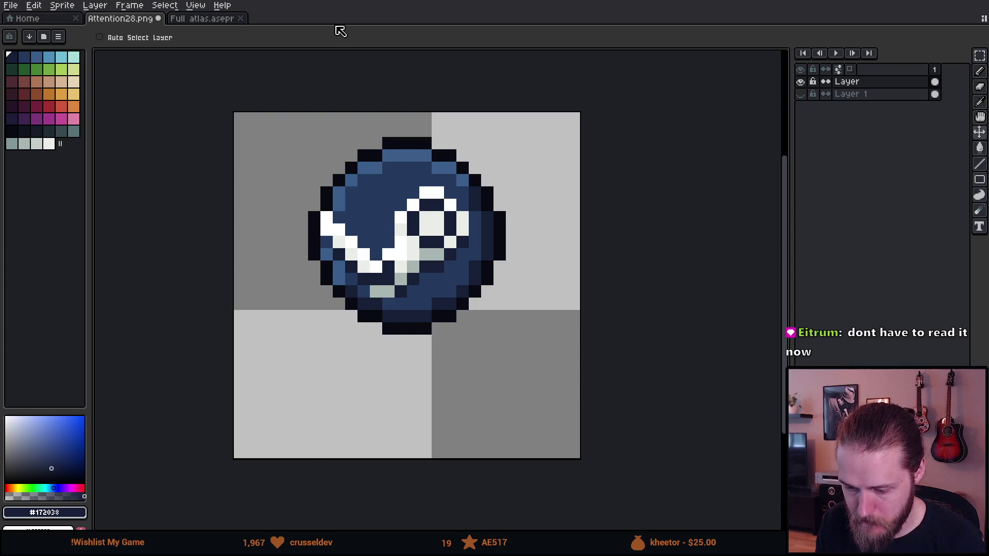
Add dark outline pixels at the circle's lower left and just below the circle
{"action": "key", "text": "b"}
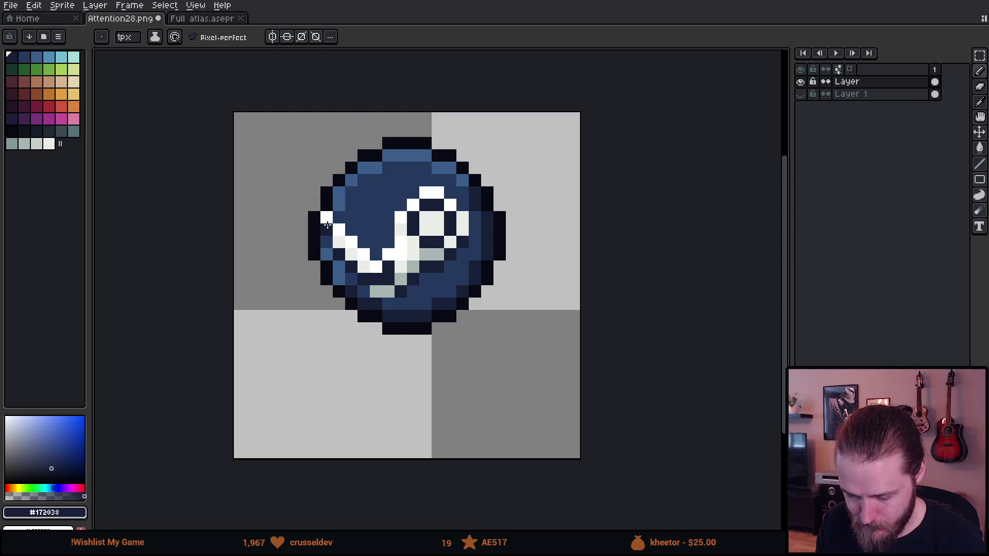
{"action": "key", "text": "i"}
{"action": "left_click", "coordinate": [326, 262]}
{"action": "key", "text": "b"}
{"action": "left_click", "coordinate": [339, 304]}
{"action": "key", "text": "v"}
{"action": "left_click", "coordinate": [857, 95]}
{"action": "key", "text": "b"}
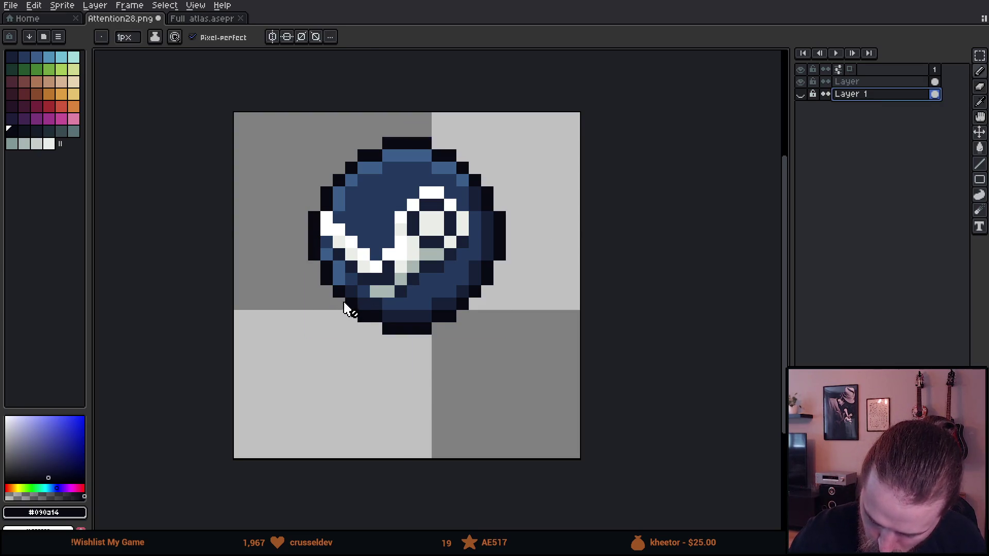
{"action": "left_click", "coordinate": [855, 83]}
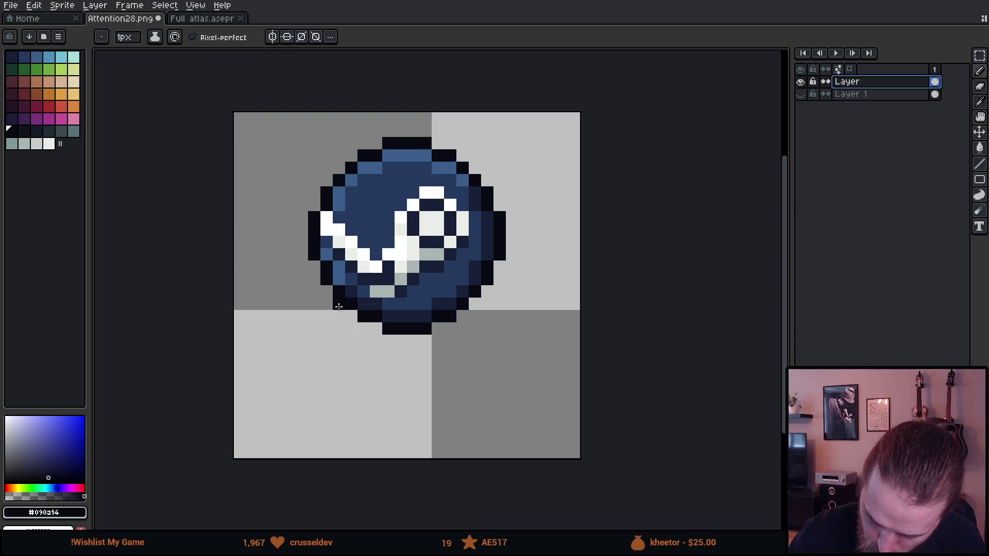
{"action": "left_click", "coordinate": [351, 316]}
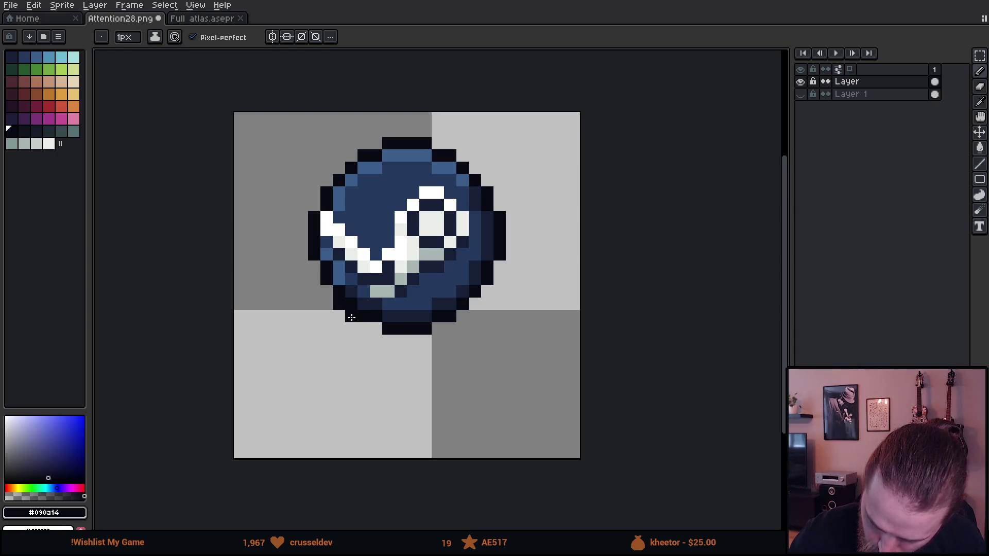
Redraw the tail's left and right dark outlines meeting at a widened tip
{"action": "left_click", "coordinate": [390, 418], "text": "shift"}
{"action": "left_click", "coordinate": [398, 427], "text": "shift"}
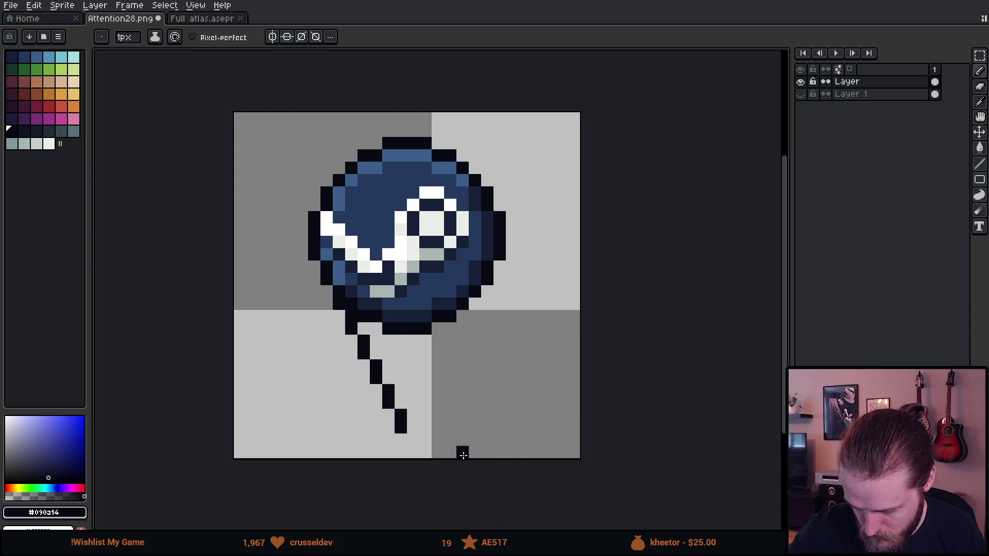
{"action": "left_click", "coordinate": [412, 416]}
{"action": "left_click", "coordinate": [488, 301], "text": "shift"}
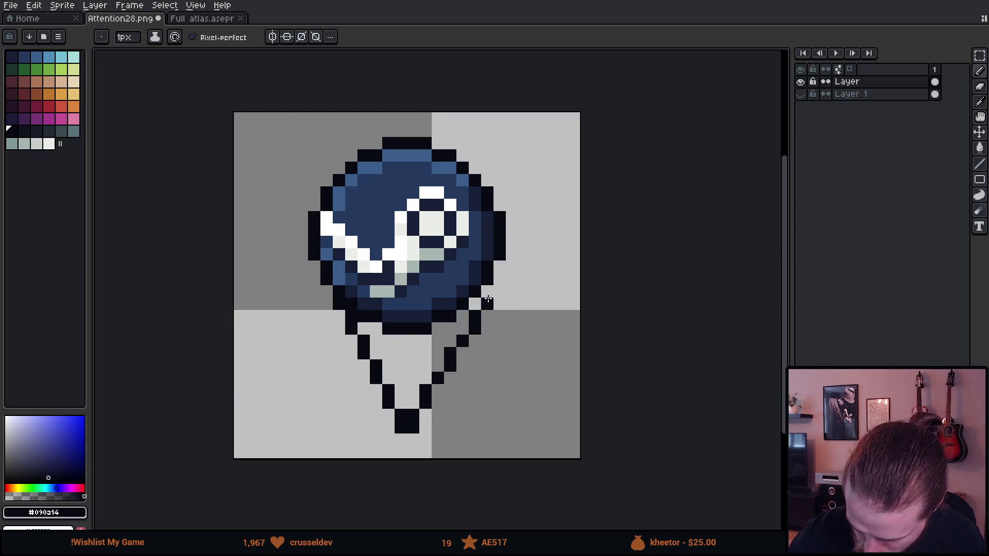
{"action": "key", "text": "ctrl+z"}
{"action": "left_click", "coordinate": [475, 304], "text": "shift"}
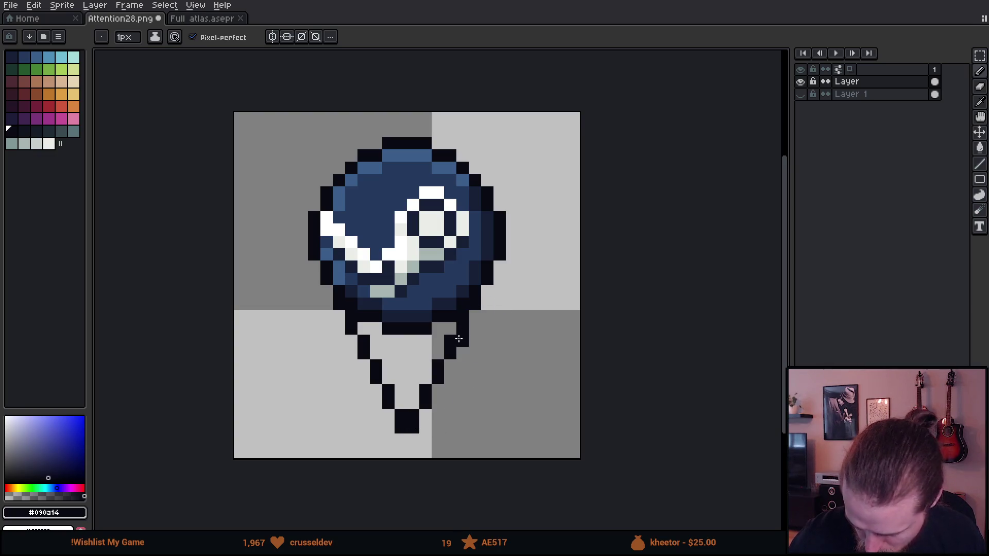
Paint mid blue over the circle's bottom outline into the tail's upper part
{"action": "left_click", "coordinate": [448, 295], "text": "alt"}
{"action": "mouse_move", "coordinate": [450, 316]}
{"action": "left_mouse_down"}
{"action": "mouse_move", "coordinate": [413, 345]}
{"action": "mouse_move", "coordinate": [385, 314]}
{"action": "left_mouse_up"}
{"action": "left_click", "coordinate": [421, 361]}
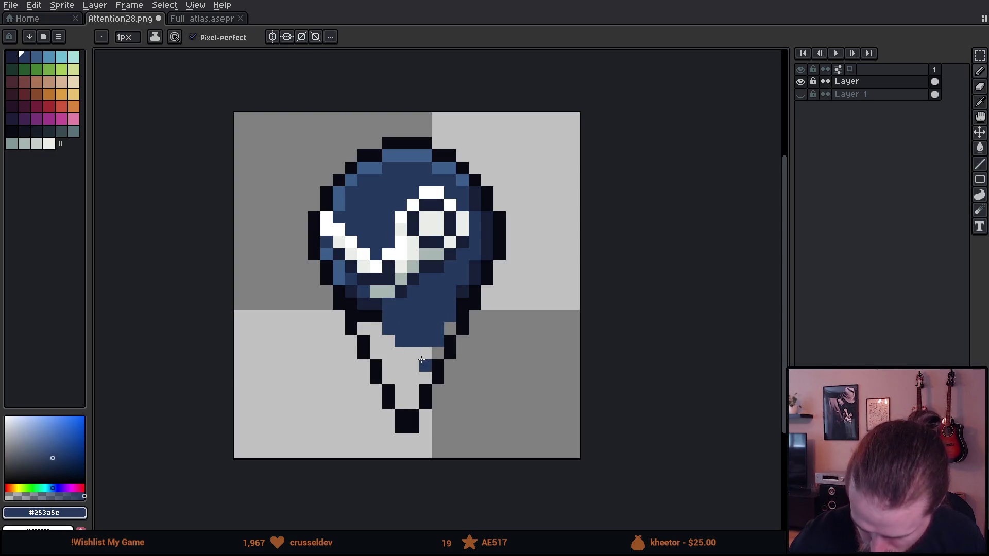
{"action": "key", "text": "ctrl+z"}
{"action": "key", "text": "ctrl+z"}
{"action": "key", "text": "ctrl+z"}
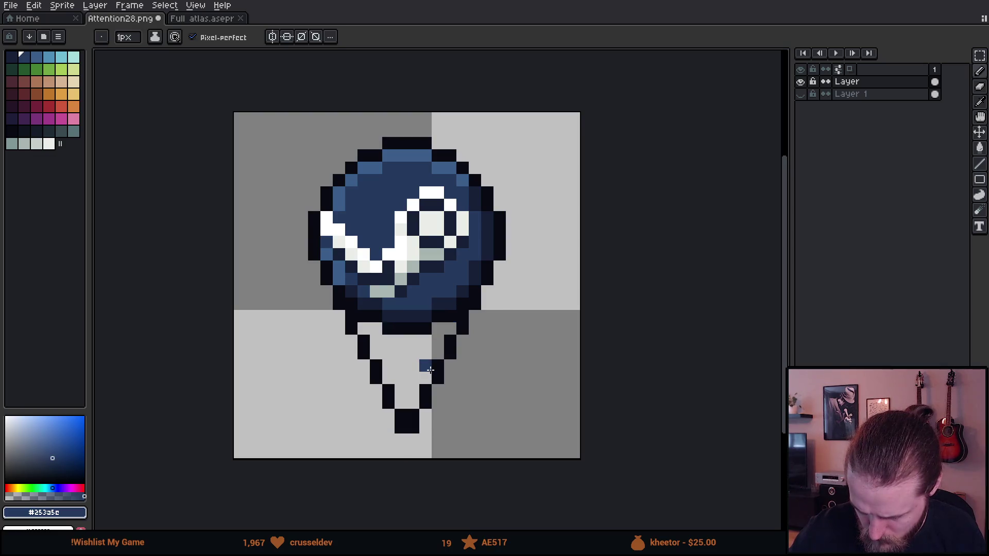
{"action": "mouse_move", "coordinate": [426, 314]}
{"action": "left_mouse_down"}
{"action": "mouse_move", "coordinate": [432, 335]}
{"action": "mouse_move", "coordinate": [446, 315]}
{"action": "mouse_move", "coordinate": [412, 340]}
{"action": "mouse_move", "coordinate": [353, 306]}
{"action": "left_mouse_up"}
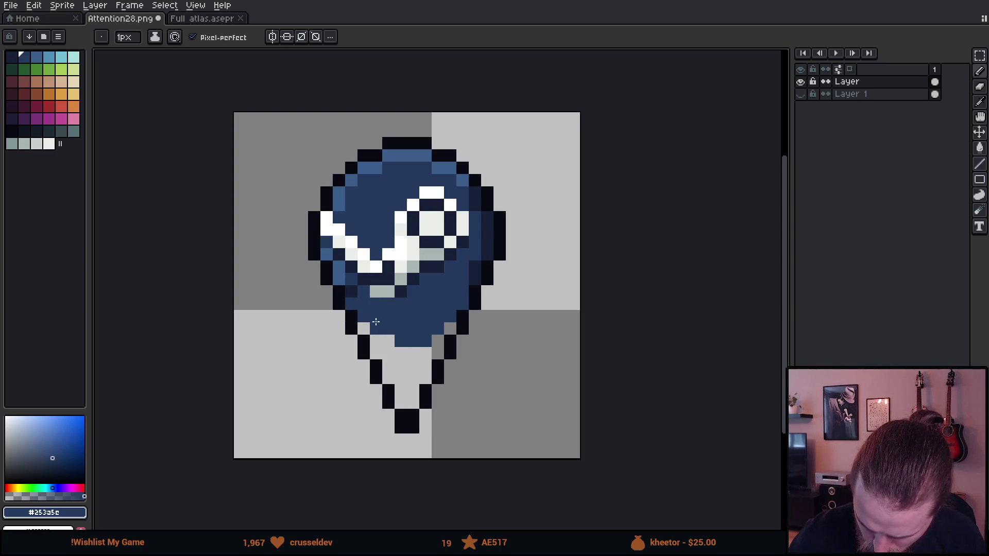
{"action": "left_click", "coordinate": [364, 329]}
Bucket-fill the tail's grey inside blue and shade its lower-right inner edge navy #172038
{"action": "key", "text": "g"}
{"action": "left_click", "coordinate": [412, 355]}
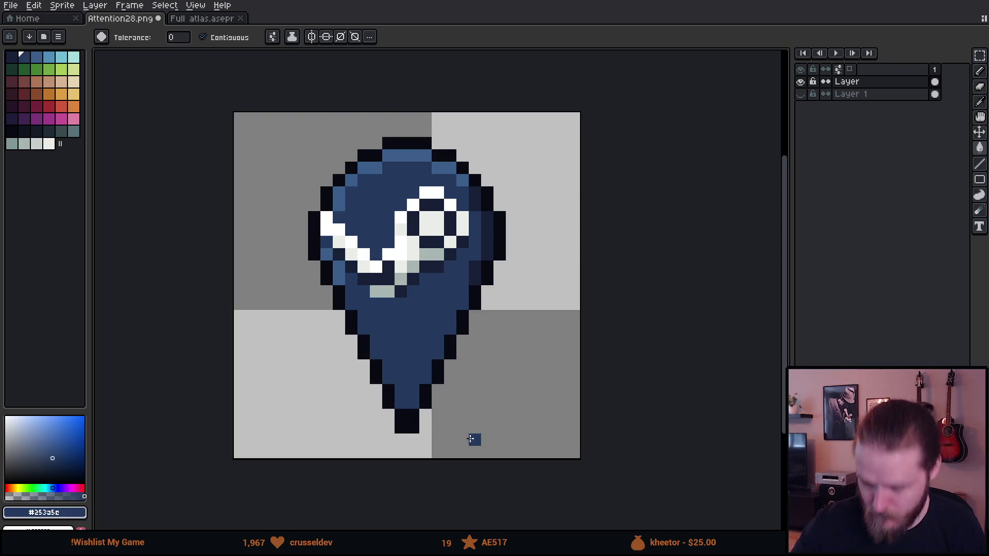
{"action": "left_click", "coordinate": [479, 261], "text": "alt"}
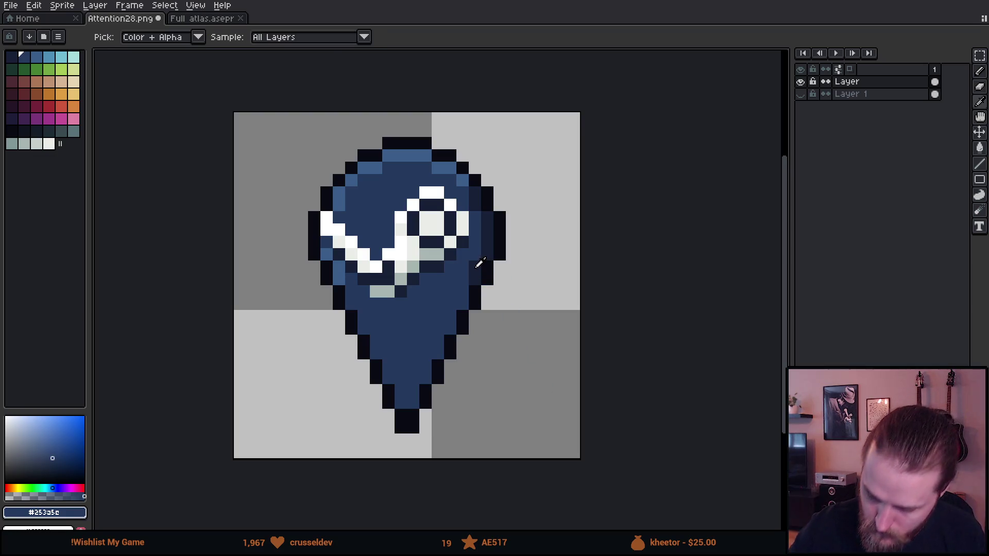
{"action": "key", "text": "b"}
{"action": "mouse_move", "coordinate": [465, 304]}
{"action": "left_mouse_down"}
{"action": "mouse_move", "coordinate": [462, 291]}
{"action": "mouse_move", "coordinate": [414, 397]}
{"action": "left_mouse_up"}
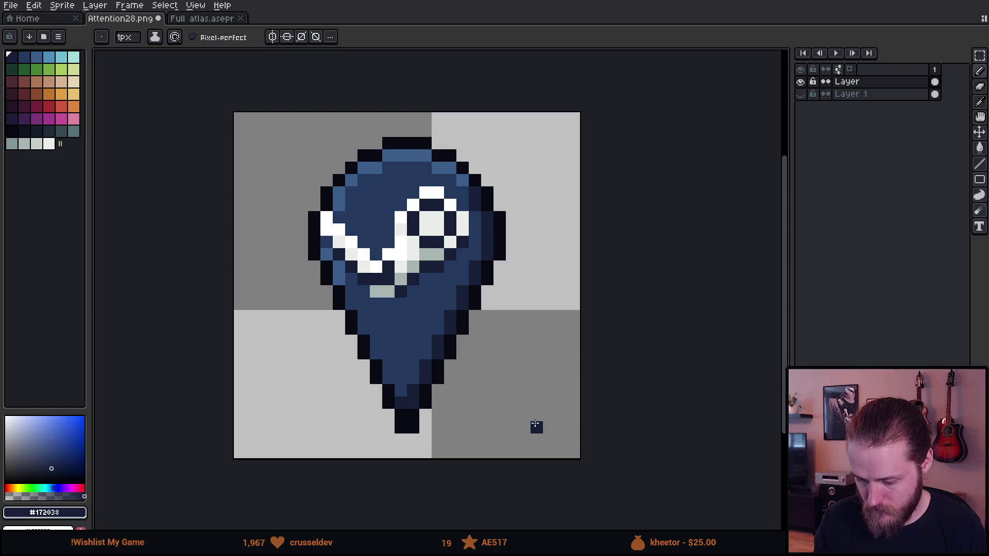
Zoom out to view the pin near 1:1, zoom back in, then switch to the Notion database
{"action": "scroll", "coordinate": [525, 414], "scroll_direction": "down", "scroll_amount": 3}
{"action": "scroll", "coordinate": [525, 413], "scroll_direction": "down", "scroll_amount": 2}
{"action": "scroll", "coordinate": [526, 412], "scroll_direction": "down", "scroll_amount": 1}
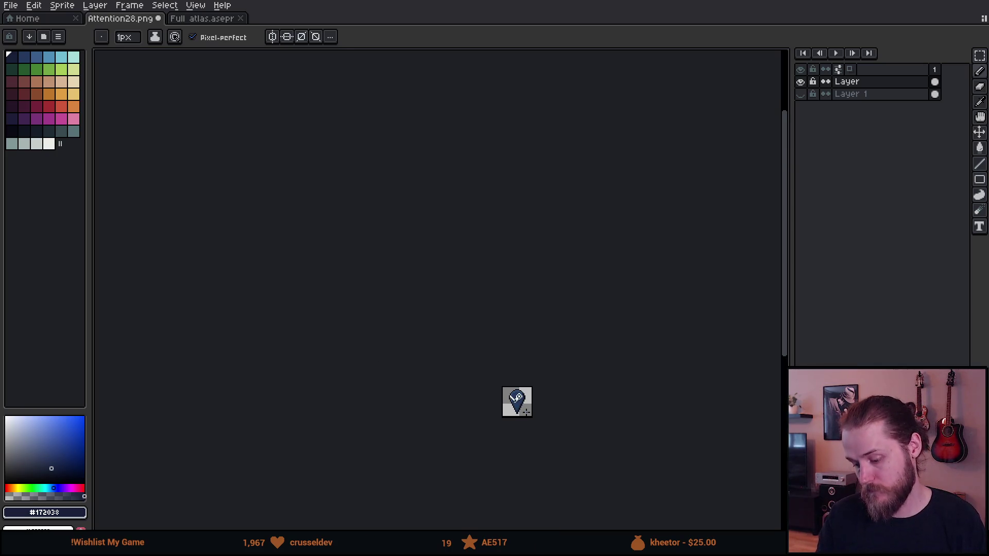
{"action": "scroll", "coordinate": [525, 411], "scroll_direction": "up", "scroll_amount": 1}
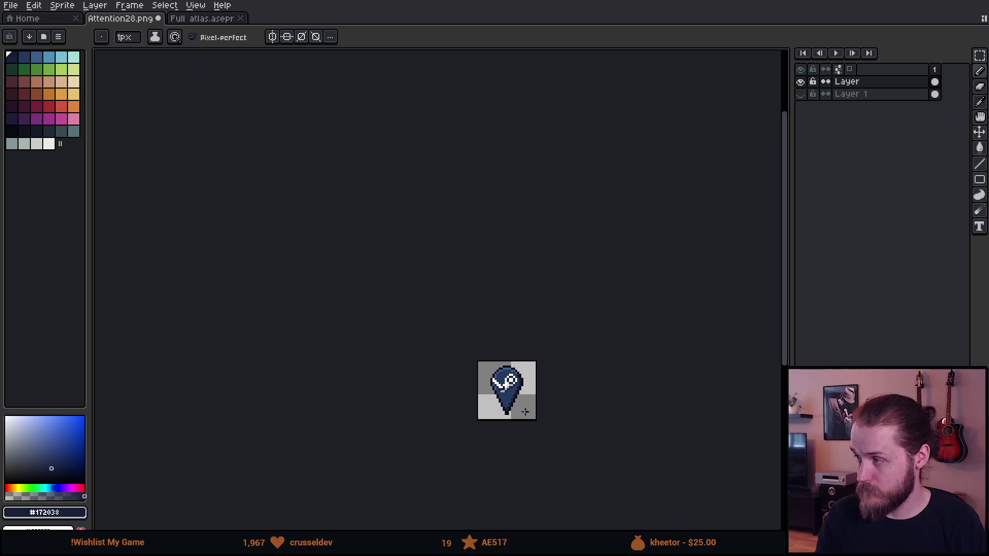
{"action": "scroll", "coordinate": [508, 413], "scroll_direction": "up", "scroll_amount": 1}
{"action": "scroll", "coordinate": [507, 412], "scroll_direction": "up", "scroll_amount": 1}
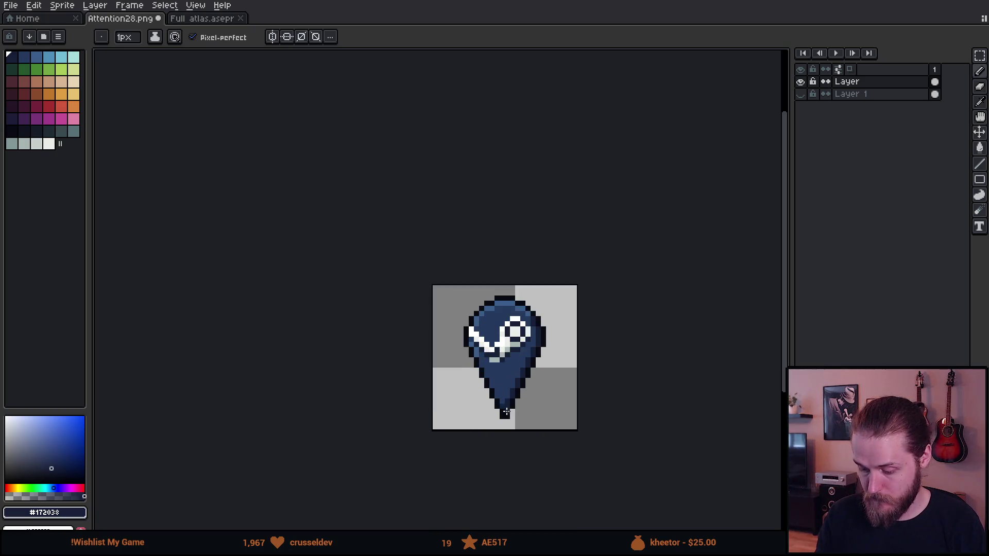
{"action": "mouse_move", "coordinate": [469, 405]}
{"action": "left_mouse_down"}
{"action": "mouse_move", "coordinate": [397, 384]}
{"action": "mouse_move", "coordinate": [399, 375]}
{"action": "left_mouse_up"}
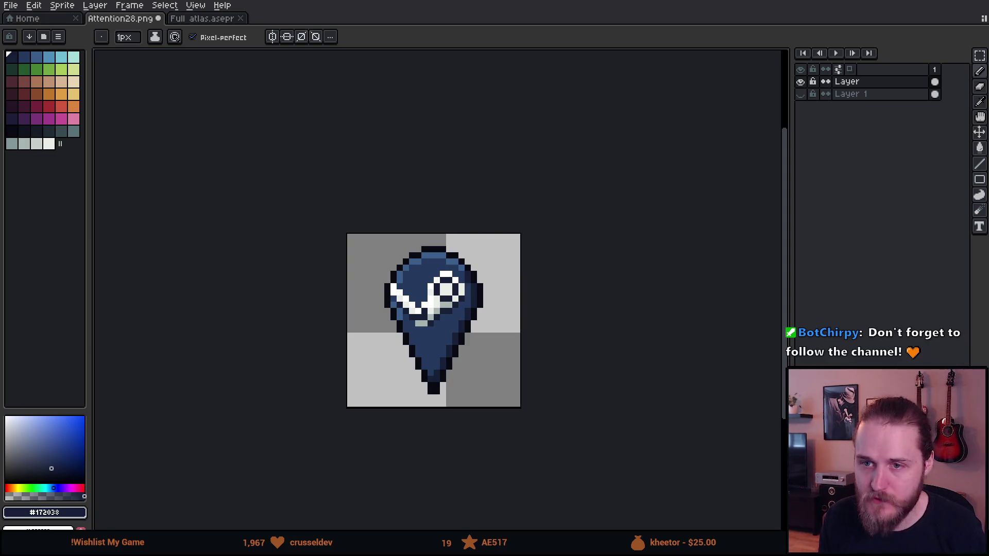
{"action": "key", "text": "alt+Tab"}
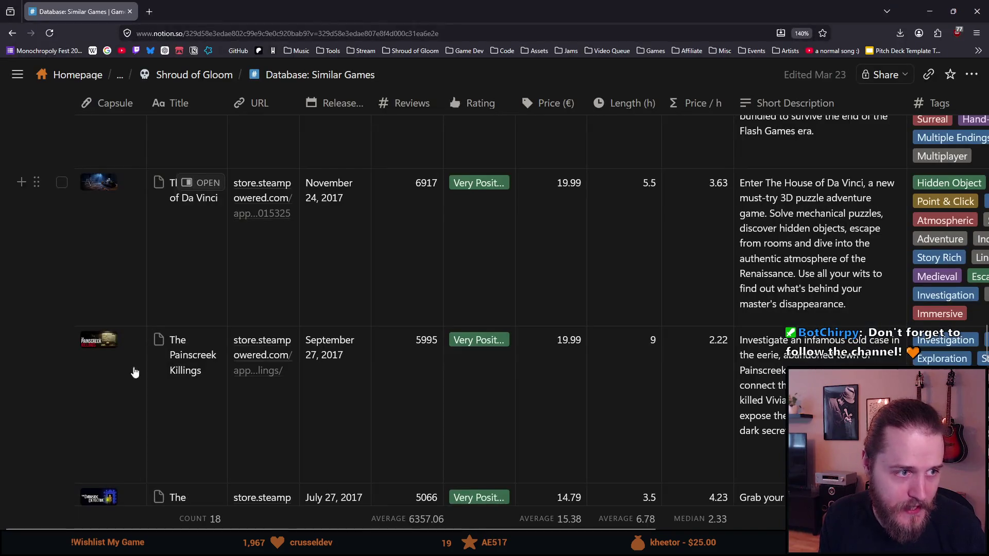
{"action": "scroll", "coordinate": [415, 369], "scroll_direction": "up", "scroll_amount": 5}
{"action": "scroll", "coordinate": [415, 369], "scroll_direction": "up", "scroll_amount": 10}
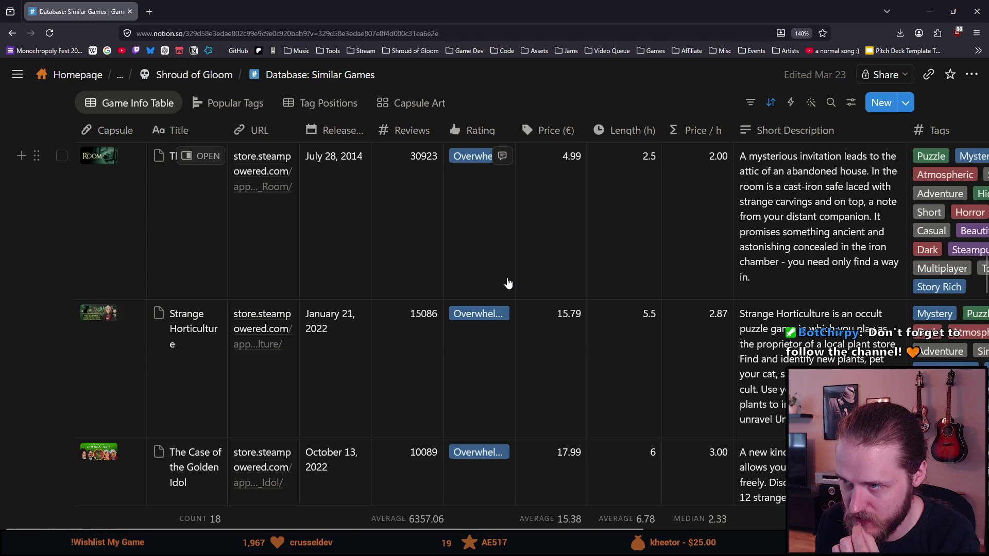
{"action": "scroll", "coordinate": [636, 180], "scroll_direction": "down", "scroll_amount": 10}
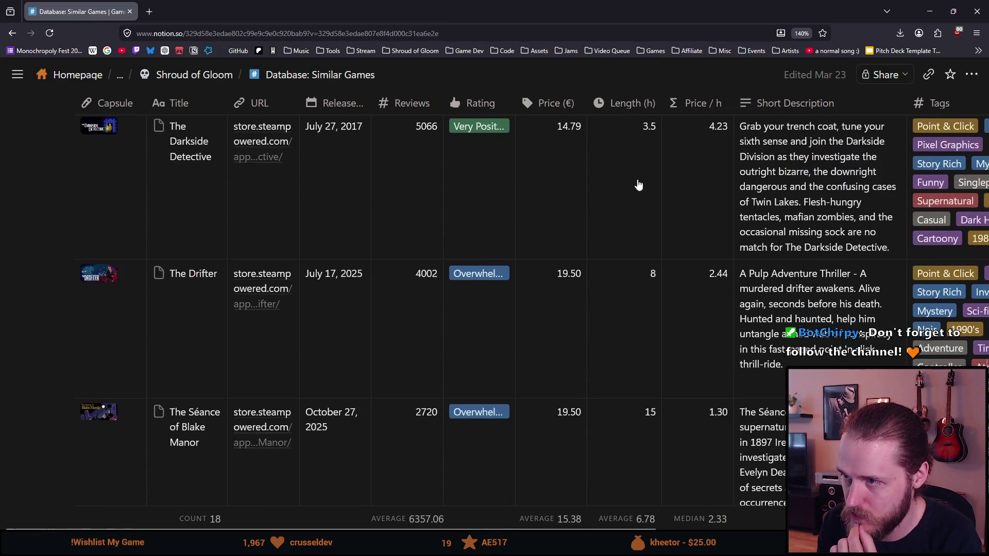
{"action": "scroll", "coordinate": [639, 184], "scroll_direction": "down", "scroll_amount": 15}
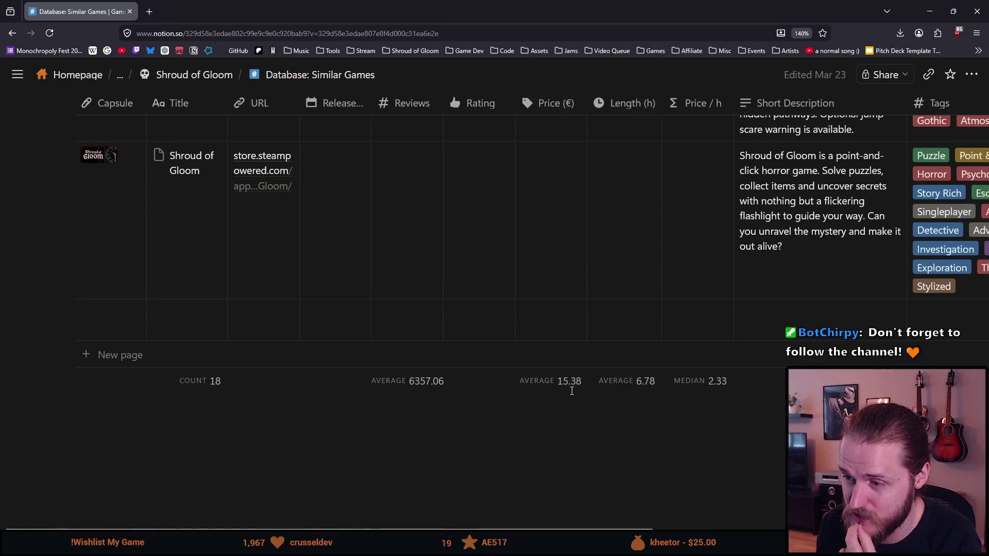
{"action": "scroll", "coordinate": [574, 361], "scroll_direction": "up", "scroll_amount": 5}
{"action": "scroll", "coordinate": [578, 323], "scroll_direction": "down", "scroll_amount": 5}
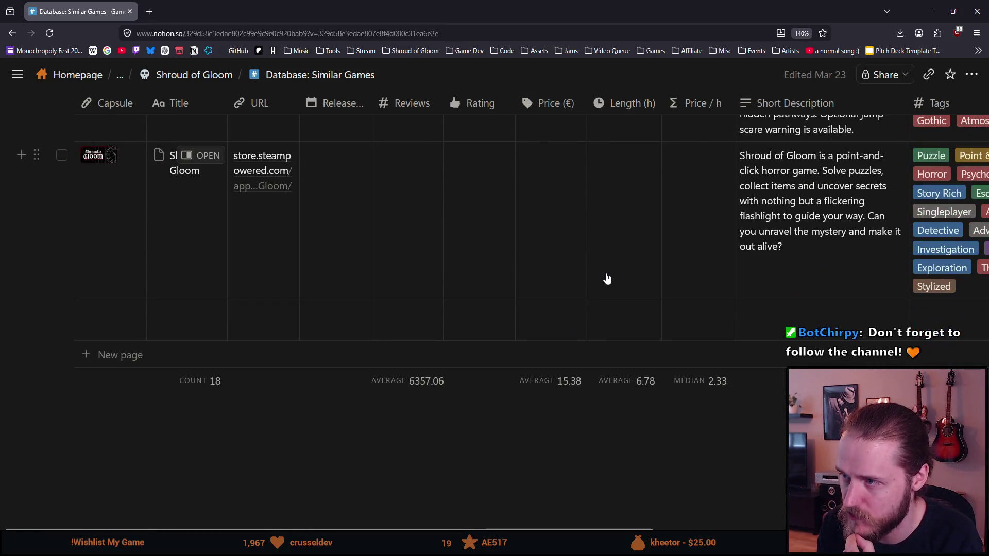
{"action": "scroll", "coordinate": [605, 276], "scroll_direction": "up", "scroll_amount": 3}
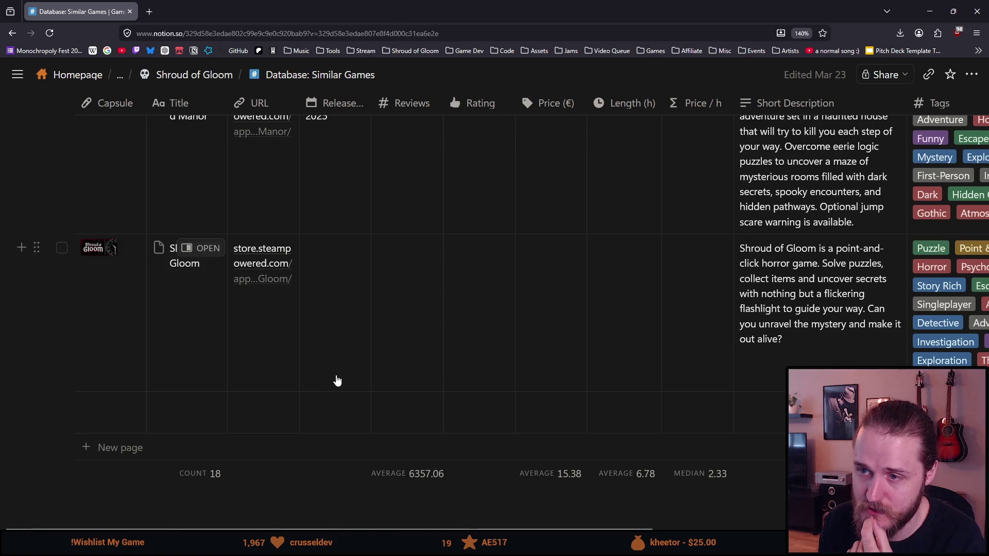
{"action": "scroll", "coordinate": [336, 382], "scroll_direction": "up", "scroll_amount": 5}
{"action": "scroll", "coordinate": [336, 379], "scroll_direction": "up", "scroll_amount": 3}
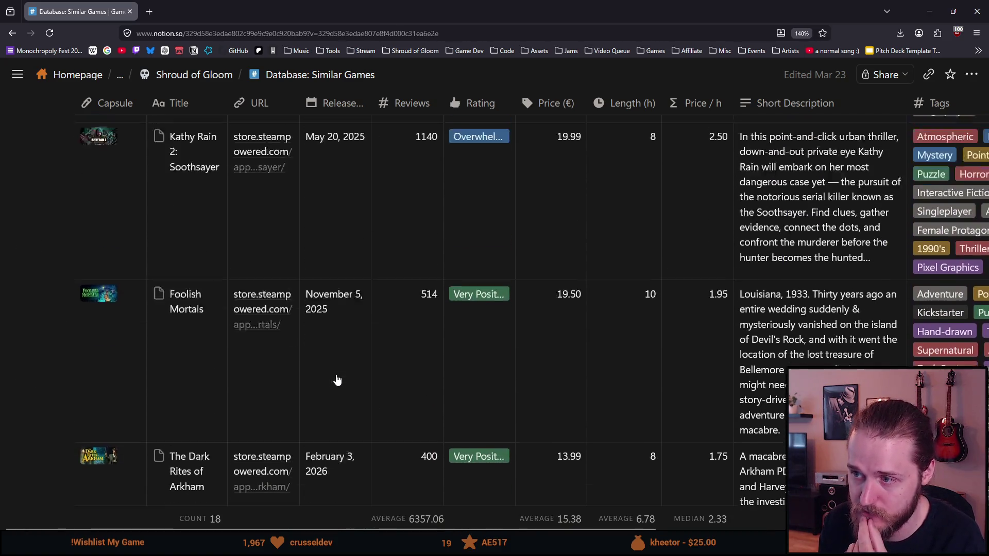
{"action": "scroll", "coordinate": [335, 373], "scroll_direction": "up", "scroll_amount": 3}
{"action": "scroll", "coordinate": [334, 371], "scroll_direction": "up", "scroll_amount": 5}
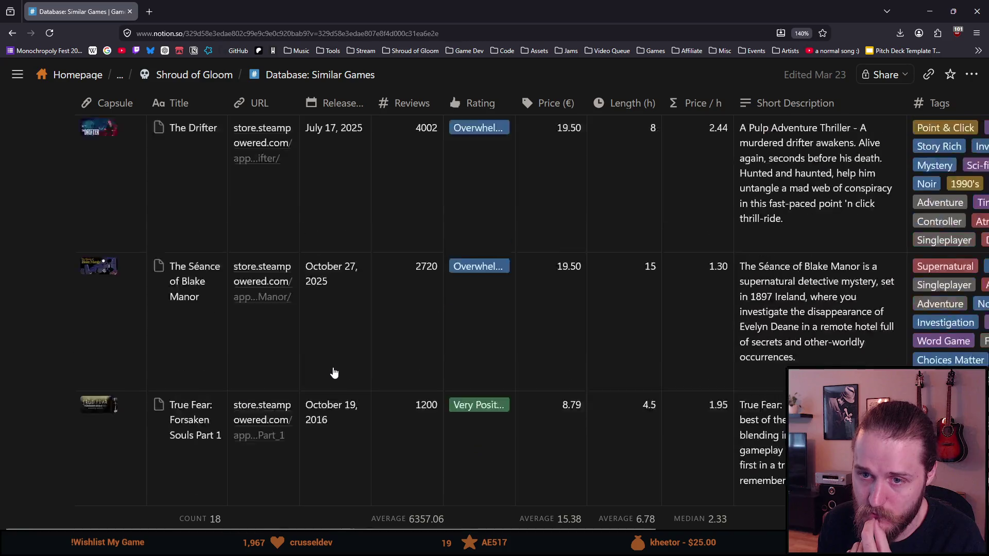
{"action": "scroll", "coordinate": [332, 371], "scroll_direction": "up", "scroll_amount": 9}
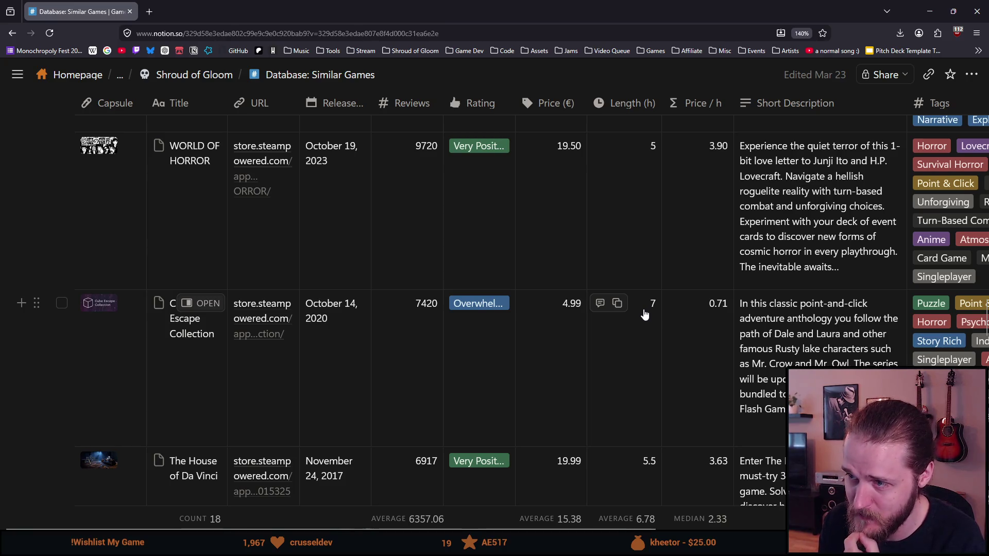
{"action": "scroll", "coordinate": [648, 314], "scroll_direction": "up", "scroll_amount": 2}
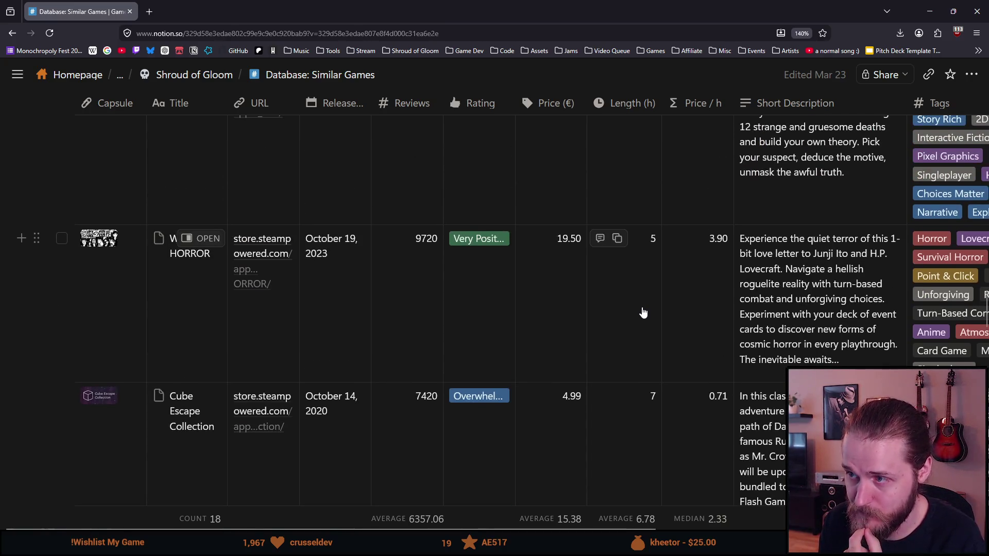
{"action": "scroll", "coordinate": [644, 313], "scroll_direction": "up", "scroll_amount": 2}
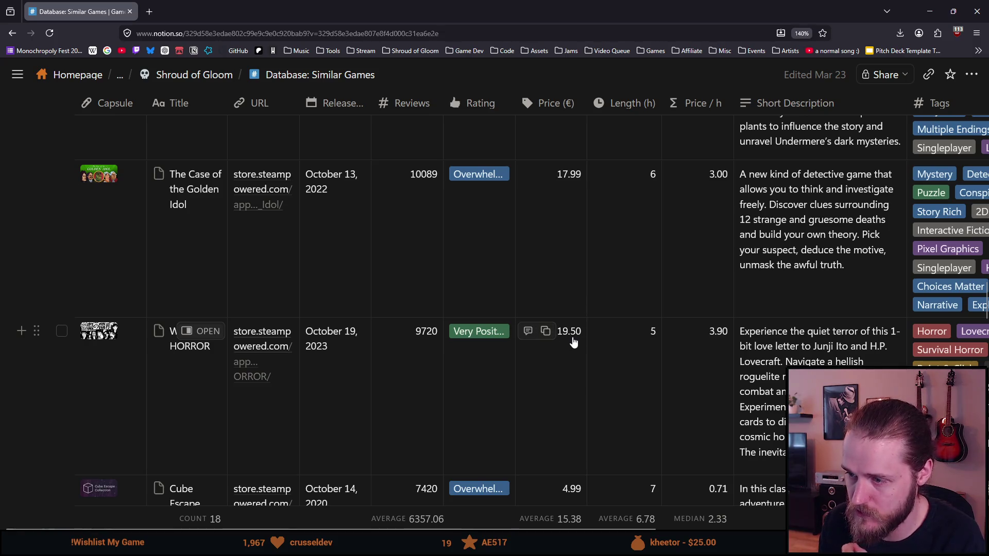
{"action": "scroll", "coordinate": [644, 353], "scroll_direction": "up", "scroll_amount": 3}
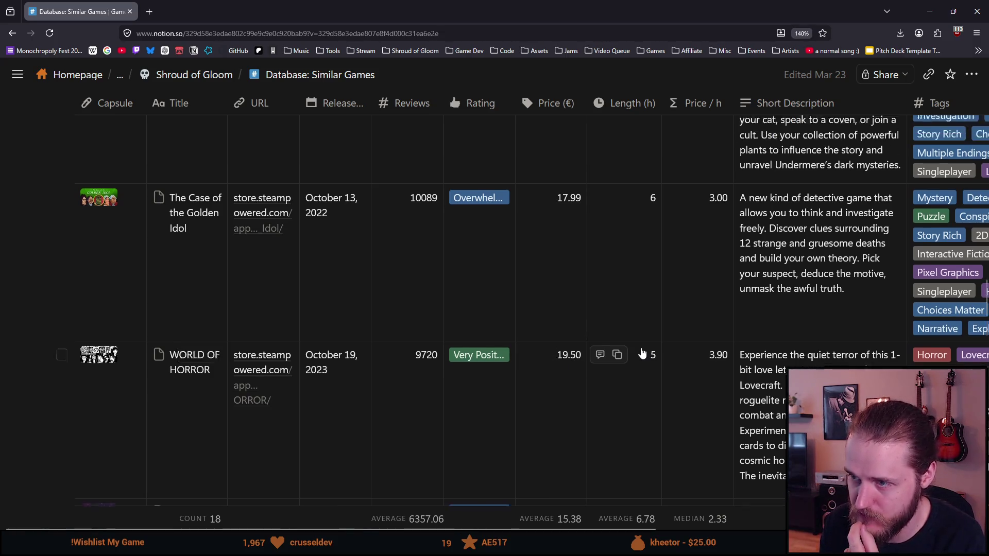
{"action": "scroll", "coordinate": [642, 353], "scroll_direction": "up", "scroll_amount": 2}
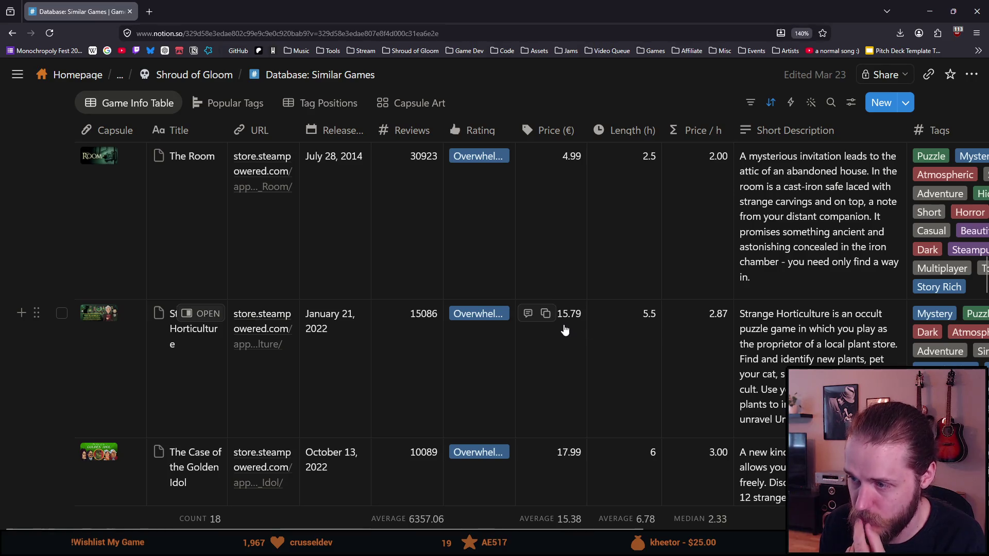
{"action": "scroll", "coordinate": [580, 361], "scroll_direction": "up", "scroll_amount": 2}
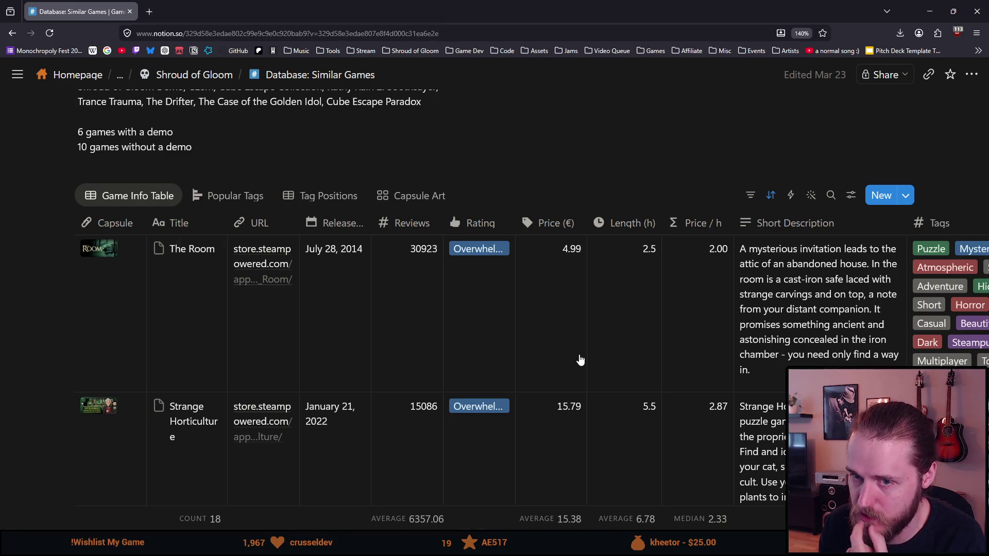
{"action": "scroll", "coordinate": [579, 361], "scroll_direction": "down", "scroll_amount": 3}
{"action": "scroll", "coordinate": [576, 359], "scroll_direction": "up", "scroll_amount": 3}
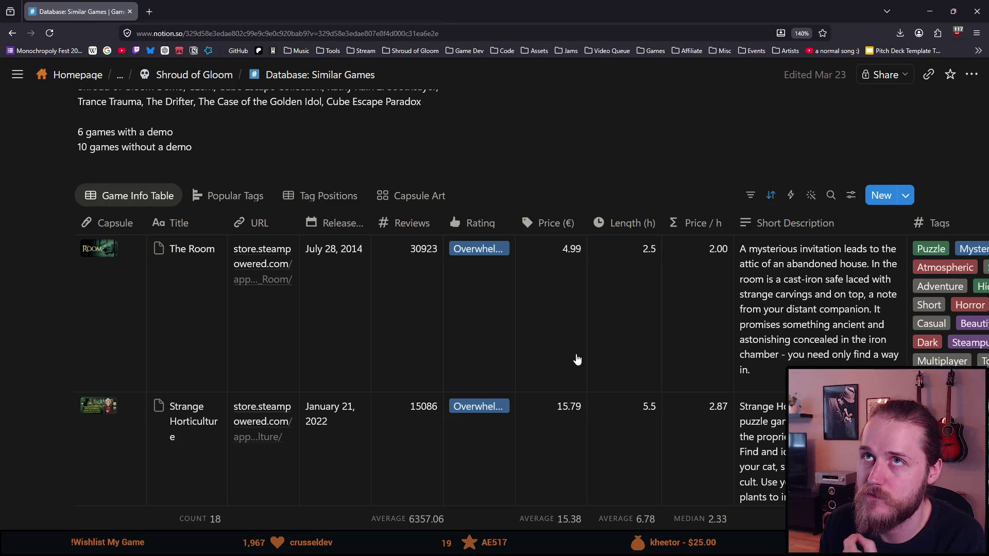
{"action": "scroll", "coordinate": [577, 360], "scroll_direction": "down", "scroll_amount": 2}
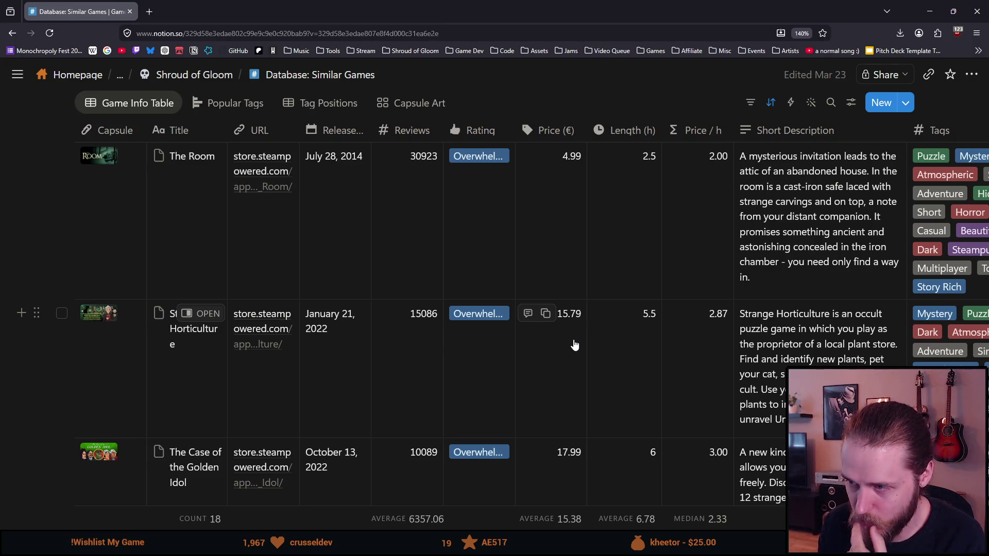
{"action": "scroll", "coordinate": [574, 346], "scroll_direction": "up", "scroll_amount": 2}
Scroll down the Similar Games table to Riddlewood Manor and select its Length cell
{"action": "scroll", "coordinate": [575, 344], "scroll_direction": "down", "scroll_amount": 4}
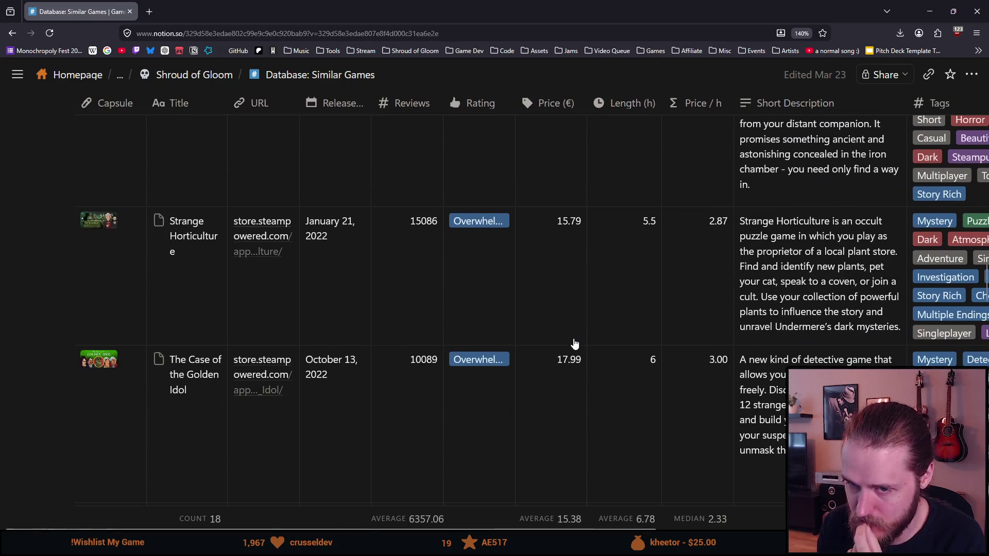
{"action": "scroll", "coordinate": [575, 343], "scroll_direction": "down", "scroll_amount": 10}
{"action": "scroll", "coordinate": [575, 343], "scroll_direction": "down", "scroll_amount": 3}
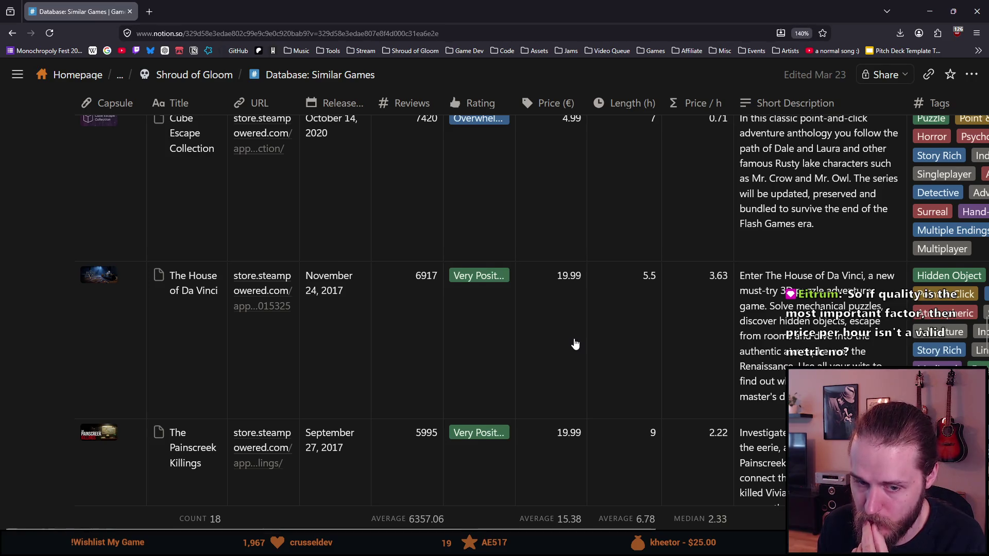
{"action": "scroll", "coordinate": [575, 344], "scroll_direction": "down", "scroll_amount": 3}
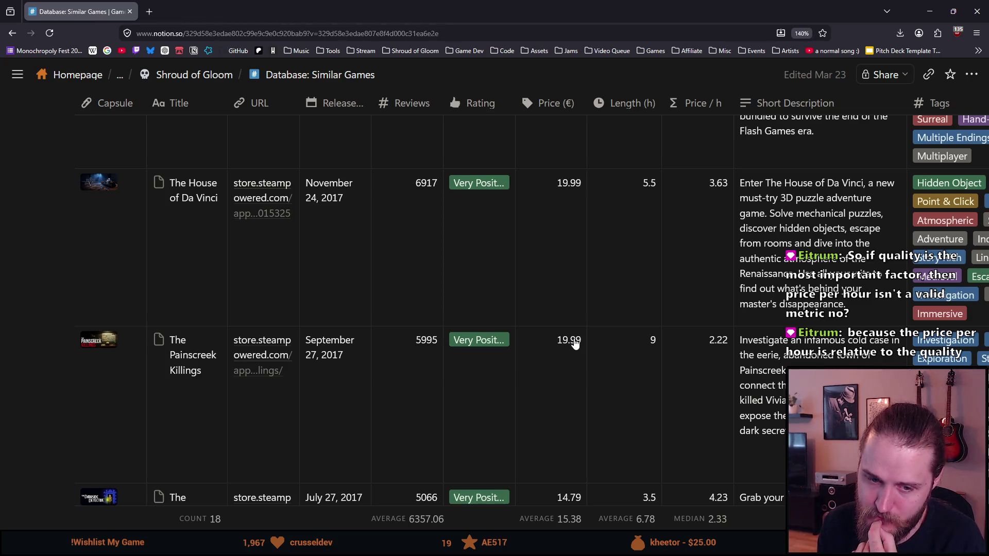
{"action": "scroll", "coordinate": [575, 344], "scroll_direction": "down", "scroll_amount": 2}
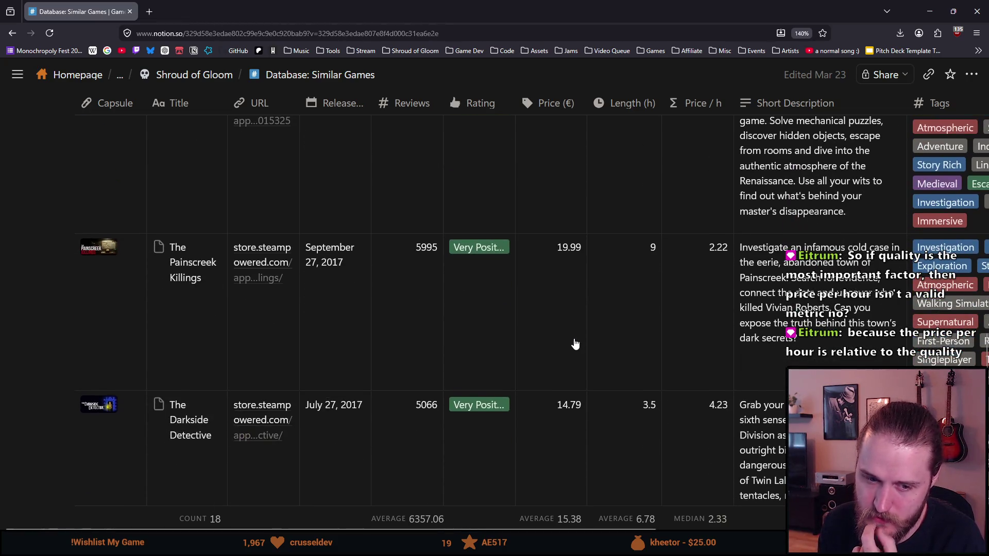
{"action": "scroll", "coordinate": [576, 344], "scroll_direction": "down", "scroll_amount": 6}
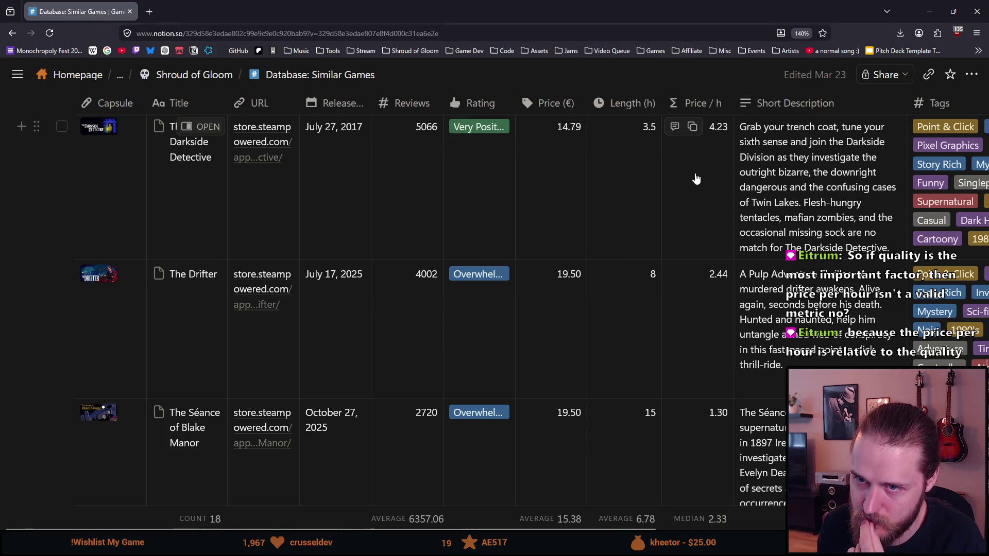
{"action": "scroll", "coordinate": [583, 216], "scroll_direction": "down", "scroll_amount": 10}
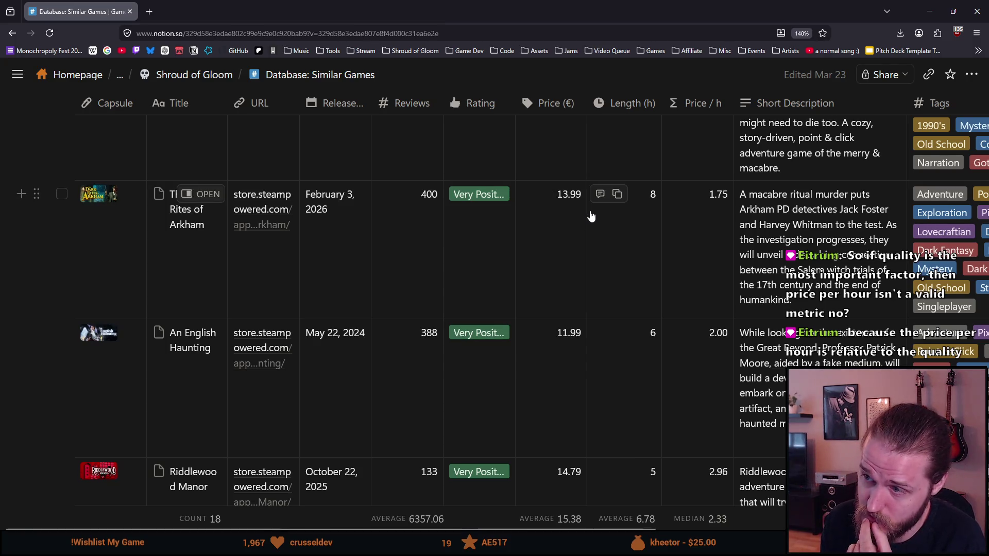
{"action": "scroll", "coordinate": [591, 211], "scroll_direction": "down", "scroll_amount": 3}
{"action": "scroll", "coordinate": [591, 212], "scroll_direction": "down", "scroll_amount": 1}
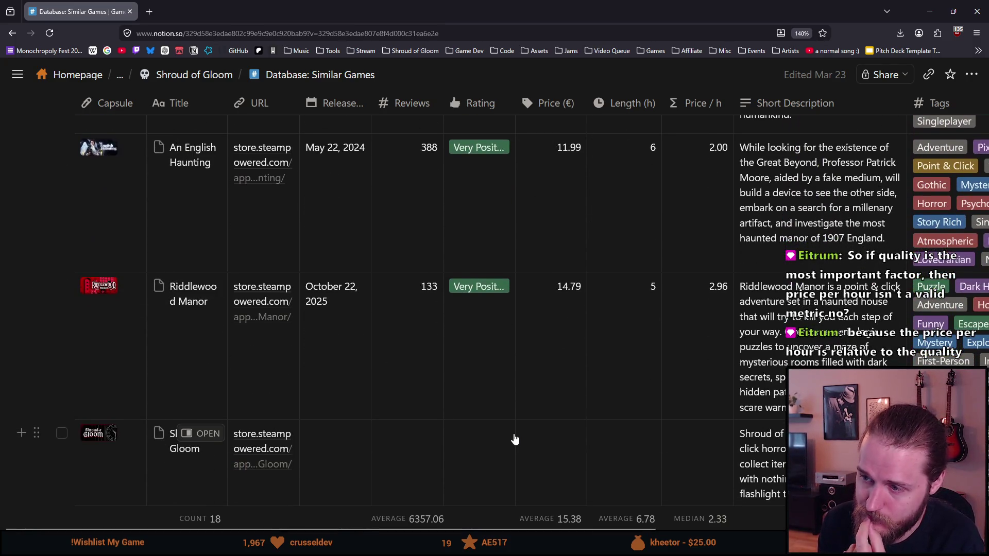
{"action": "scroll", "coordinate": [515, 438], "scroll_direction": "down", "scroll_amount": 2}
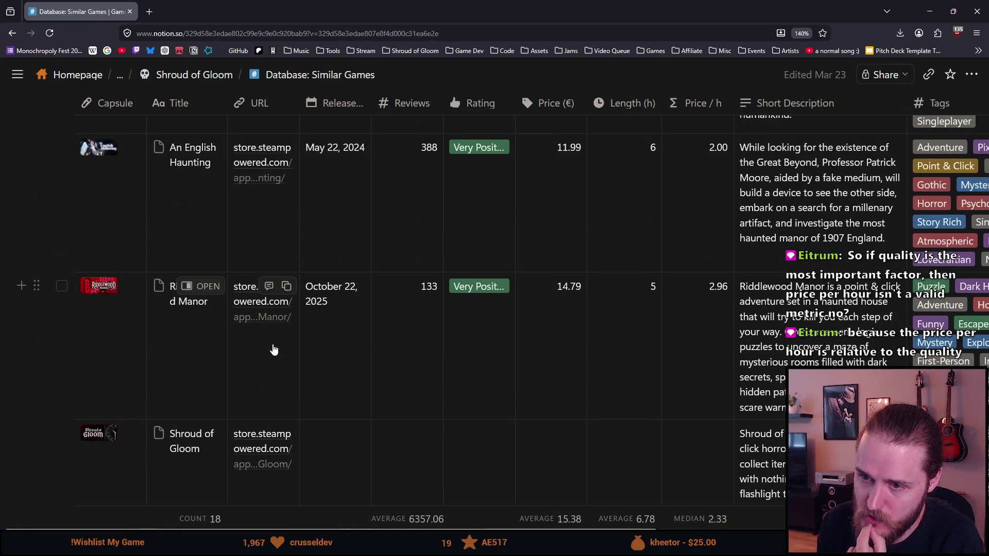
{"action": "left_click", "coordinate": [643, 301]}
Confirm Riddlewood Manor's 5-hour length and view its Price / h formula without changes
{"action": "key", "text": "Return"}
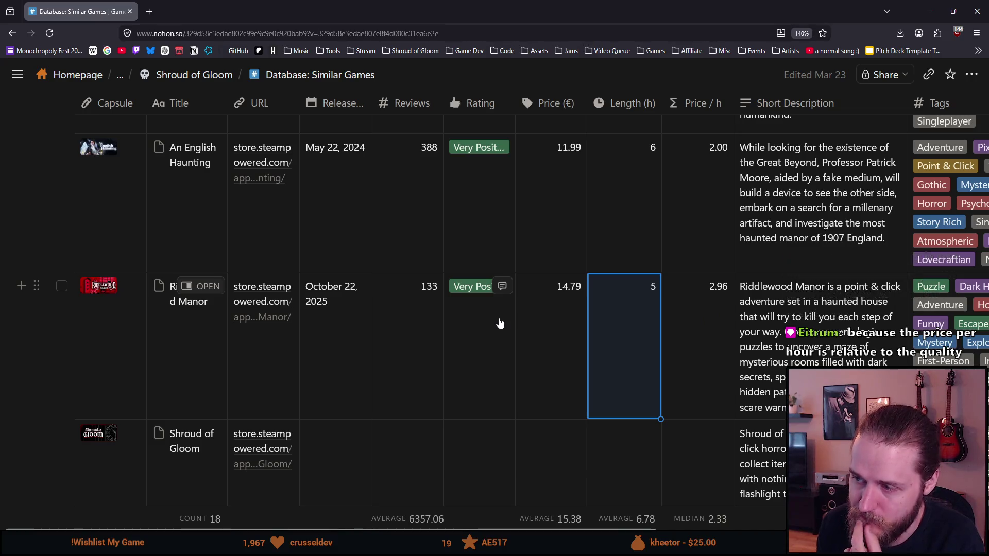
{"action": "left_click", "coordinate": [682, 312]}
{"action": "left_click", "coordinate": [422, 317]}
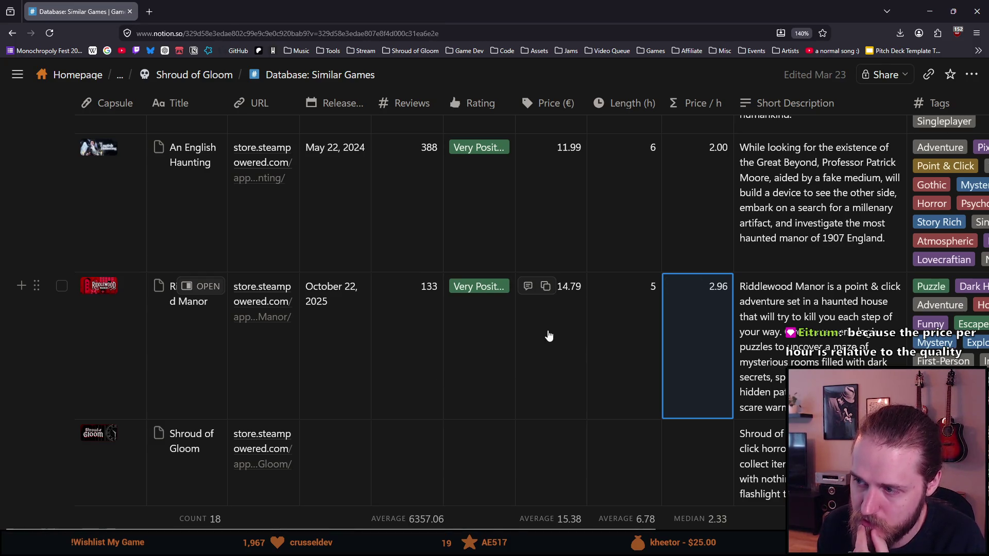
Scroll back up to the table top, showing Strange Horticulture at 15.79 € for 5.5 hours
{"action": "scroll", "coordinate": [548, 336], "scroll_direction": "down", "scroll_amount": 4}
{"action": "scroll", "coordinate": [548, 336], "scroll_direction": "up", "scroll_amount": 5}
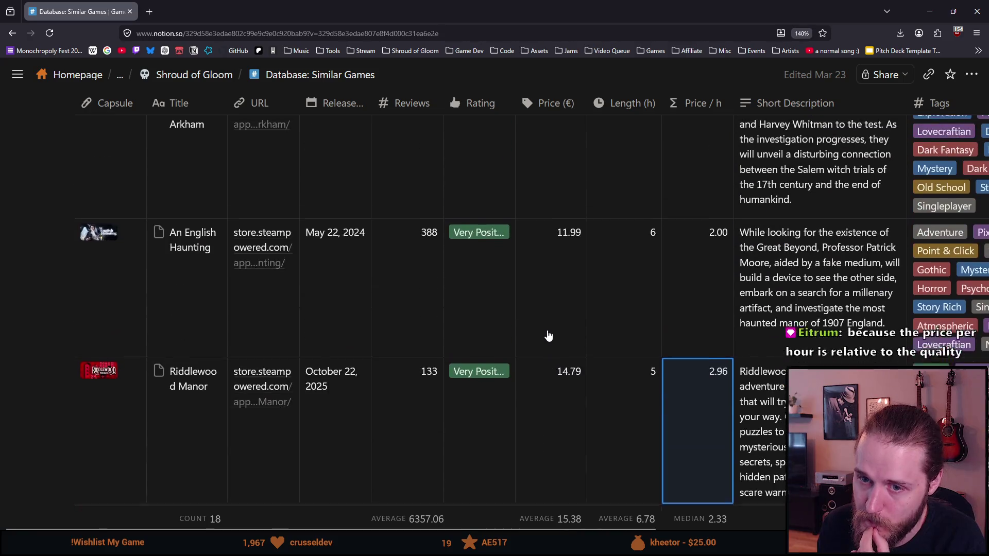
{"action": "scroll", "coordinate": [548, 336], "scroll_direction": "up", "scroll_amount": 2}
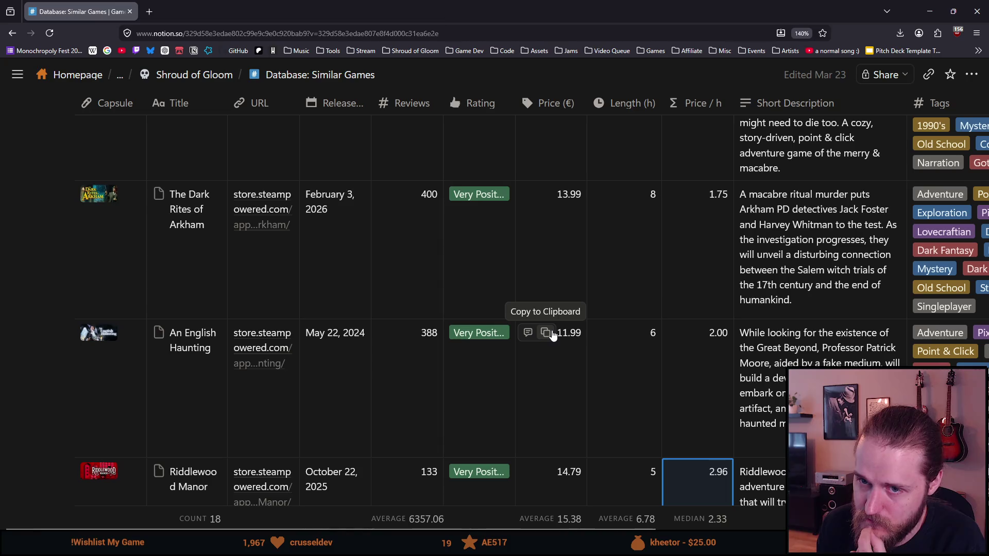
{"action": "scroll", "coordinate": [552, 334], "scroll_direction": "up", "scroll_amount": 5}
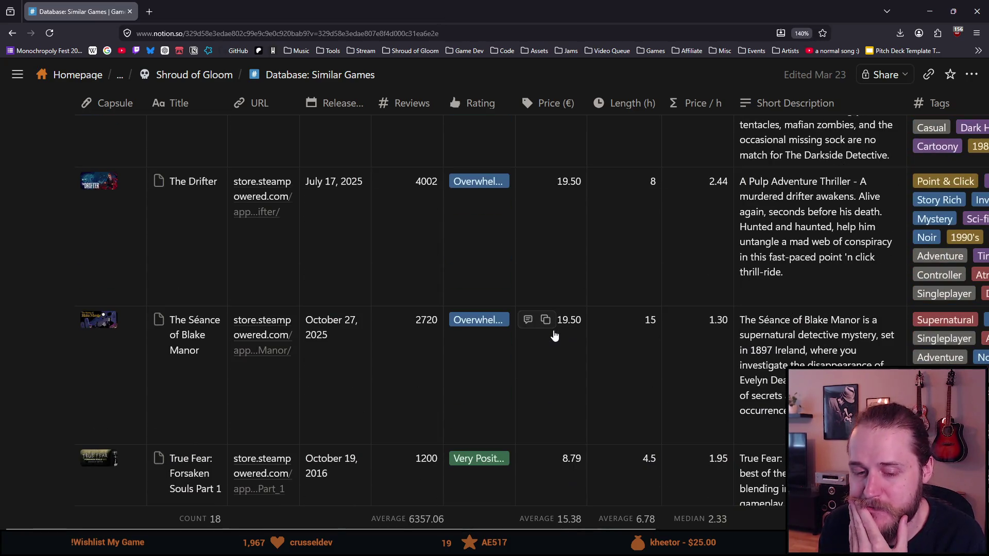
{"action": "scroll", "coordinate": [554, 335], "scroll_direction": "up", "scroll_amount": 5}
{"action": "scroll", "coordinate": [555, 332], "scroll_direction": "up", "scroll_amount": 5}
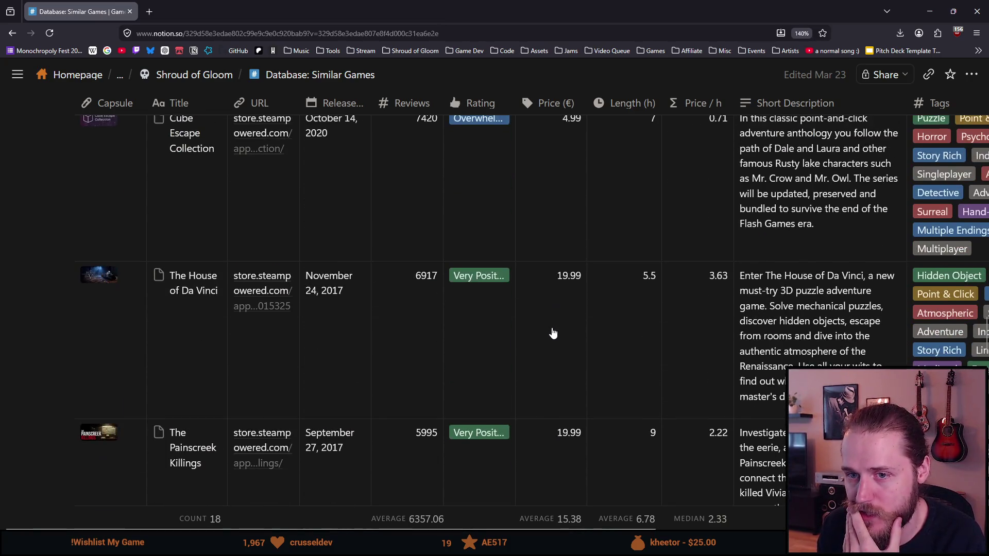
{"action": "scroll", "coordinate": [555, 329], "scroll_direction": "up", "scroll_amount": 2}
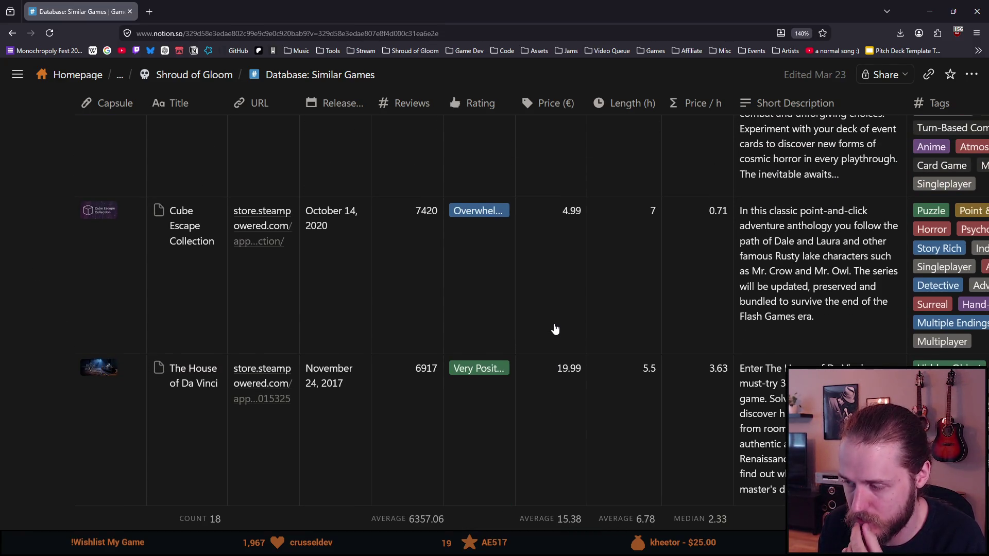
{"action": "scroll", "coordinate": [555, 329], "scroll_direction": "up", "scroll_amount": 2}
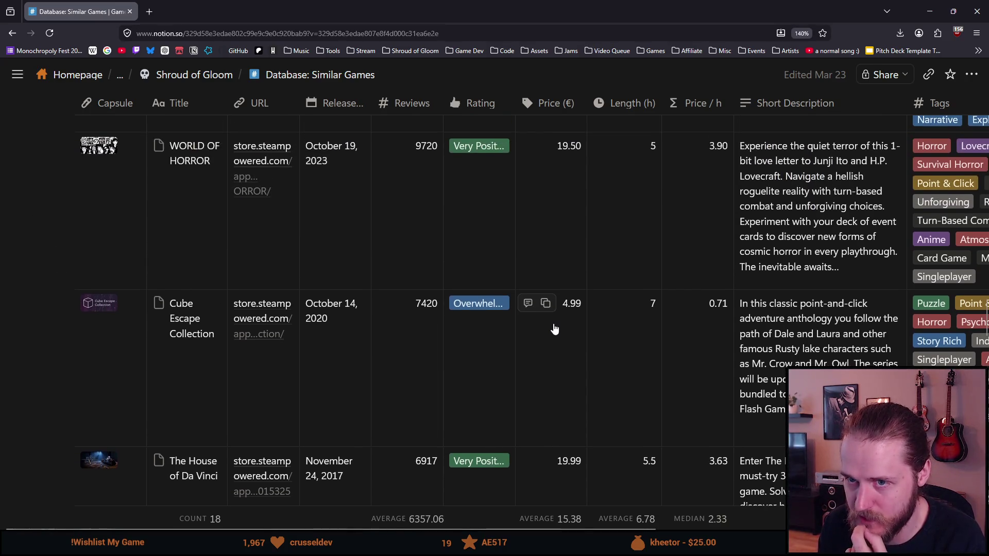
{"action": "scroll", "coordinate": [555, 328], "scroll_direction": "up", "scroll_amount": 10}
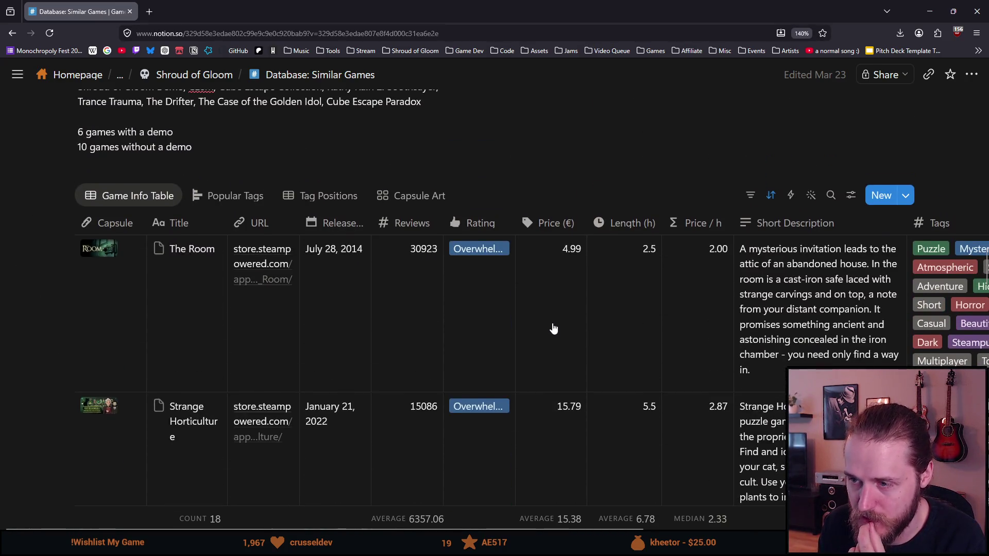
{"action": "scroll", "coordinate": [554, 329], "scroll_direction": "down", "scroll_amount": 5}
{"action": "scroll", "coordinate": [554, 328], "scroll_direction": "up", "scroll_amount": 4}
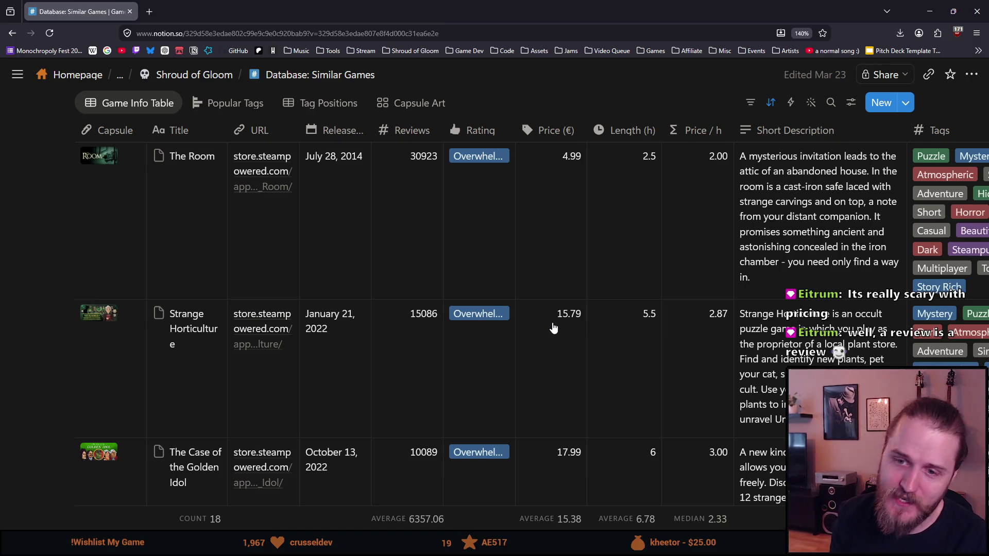
{"action": "scroll", "coordinate": [553, 328], "scroll_direction": "down", "scroll_amount": 5}
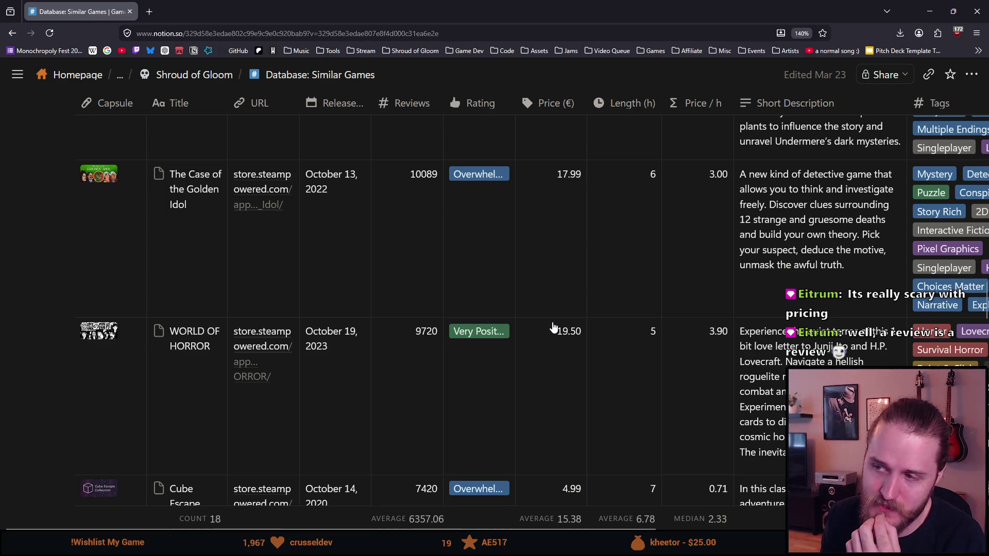
Scroll down through the Similar Games table to the last row, Shroud of Gloom
{"action": "scroll", "coordinate": [553, 327], "scroll_direction": "down", "scroll_amount": 1}
{"action": "scroll", "coordinate": [554, 325], "scroll_direction": "down", "scroll_amount": 6}
{"action": "scroll", "coordinate": [553, 325], "scroll_direction": "down", "scroll_amount": 4}
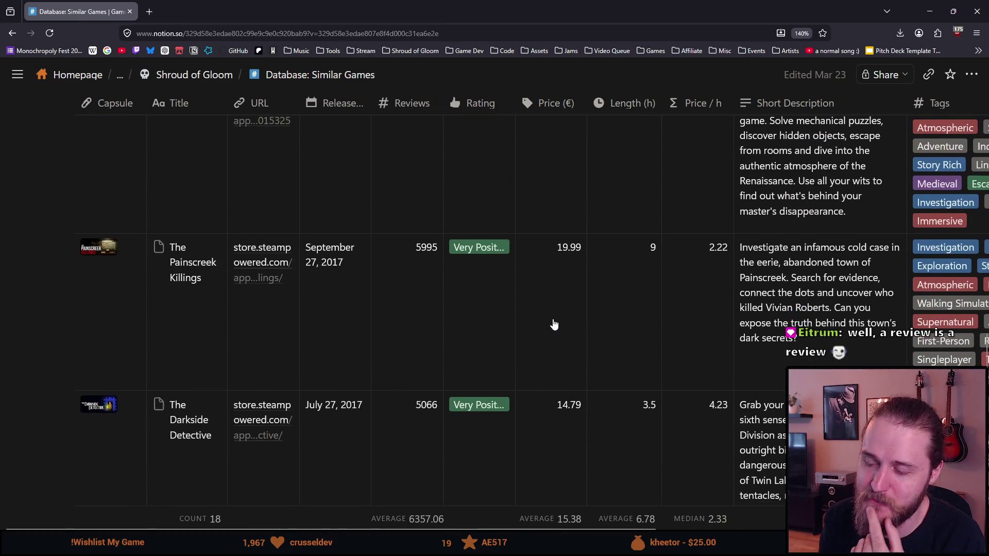
{"action": "scroll", "coordinate": [554, 325], "scroll_direction": "down", "scroll_amount": 10}
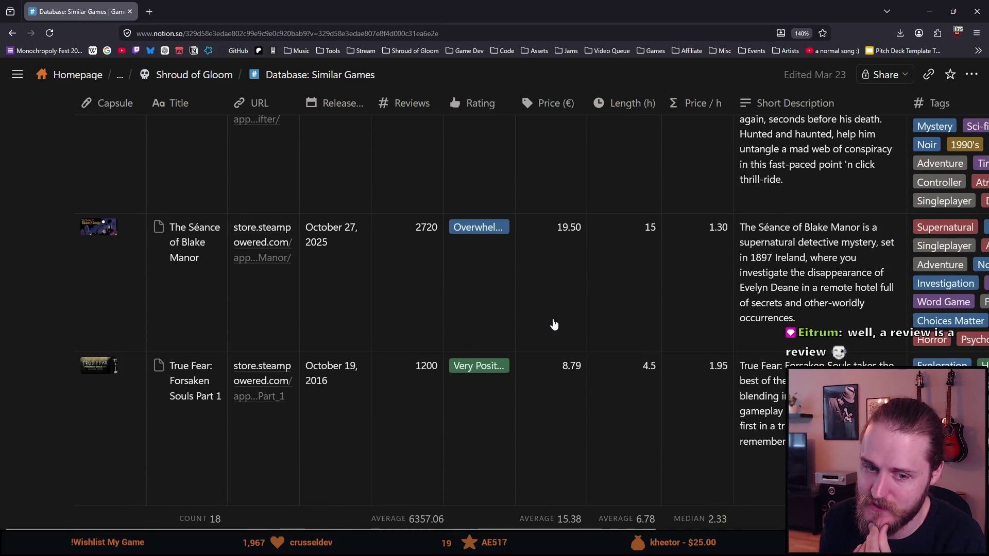
{"action": "scroll", "coordinate": [554, 324], "scroll_direction": "down", "scroll_amount": 5}
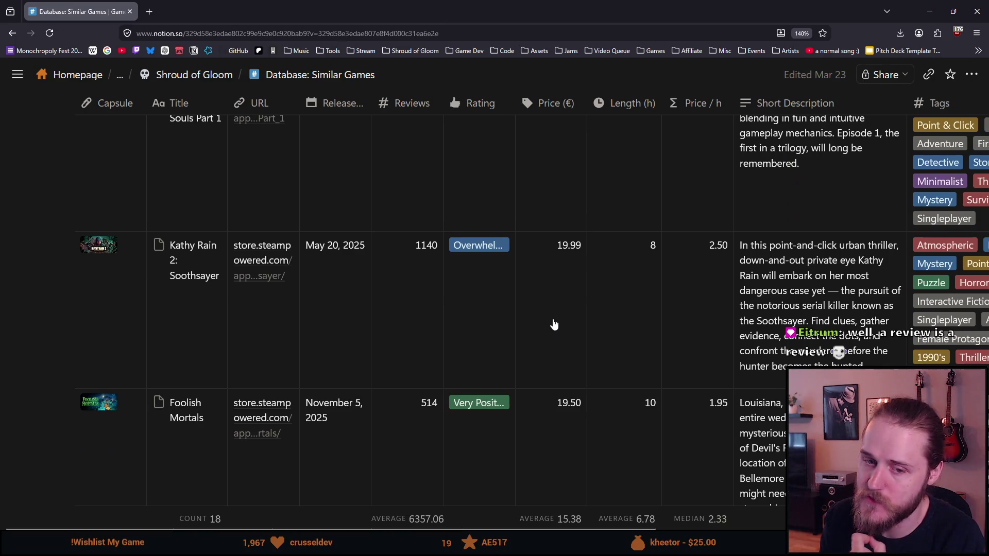
{"action": "scroll", "coordinate": [554, 324], "scroll_direction": "down", "scroll_amount": 2}
{"action": "scroll", "coordinate": [554, 324], "scroll_direction": "down", "scroll_amount": 3}
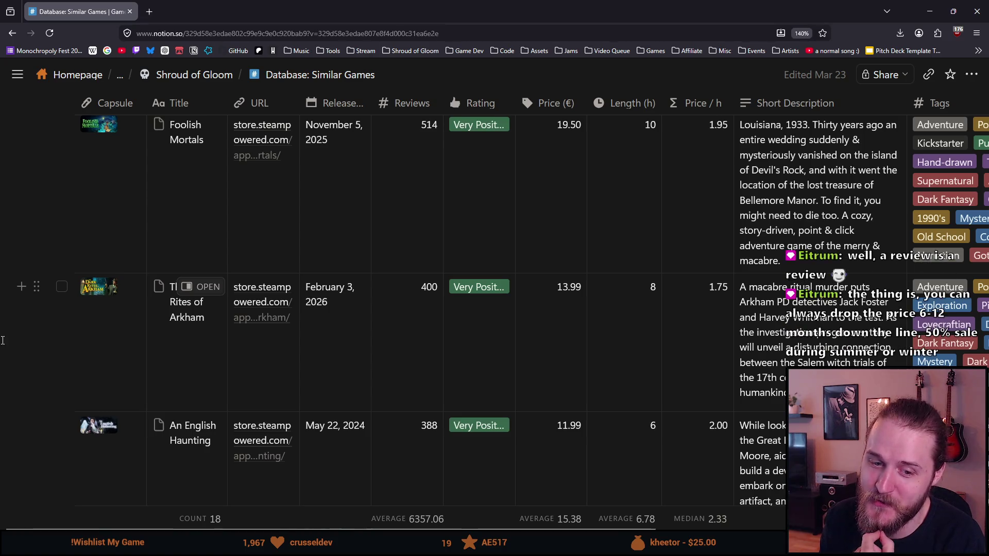
{"action": "scroll", "coordinate": [311, 278], "scroll_direction": "down", "scroll_amount": 2}
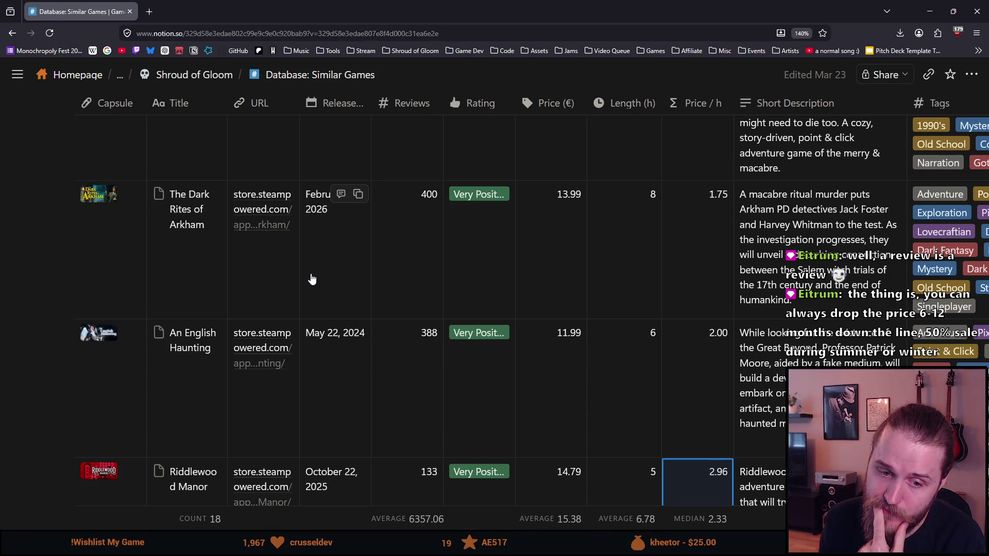
{"action": "scroll", "coordinate": [312, 279], "scroll_direction": "down", "scroll_amount": 3}
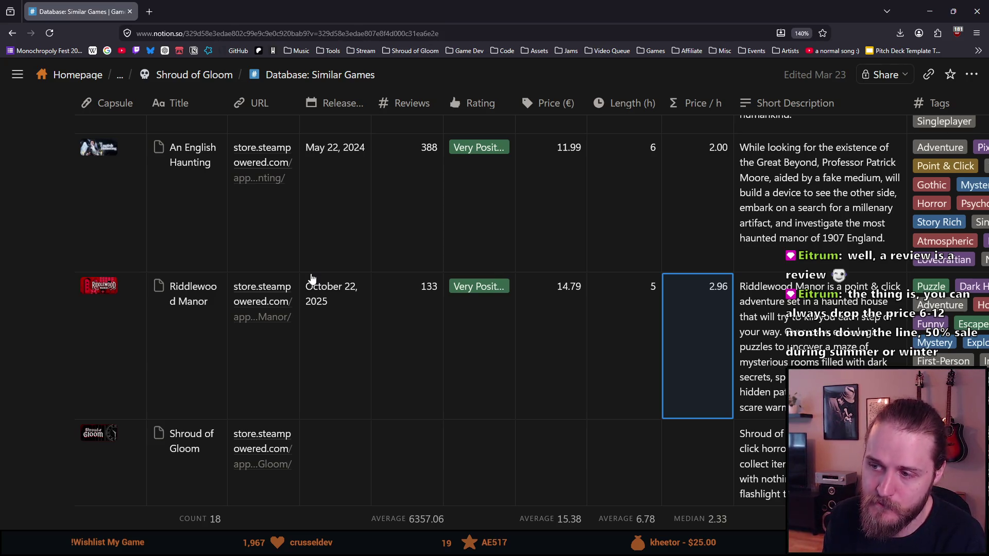
{"action": "scroll", "coordinate": [312, 278], "scroll_direction": "down", "scroll_amount": 2}
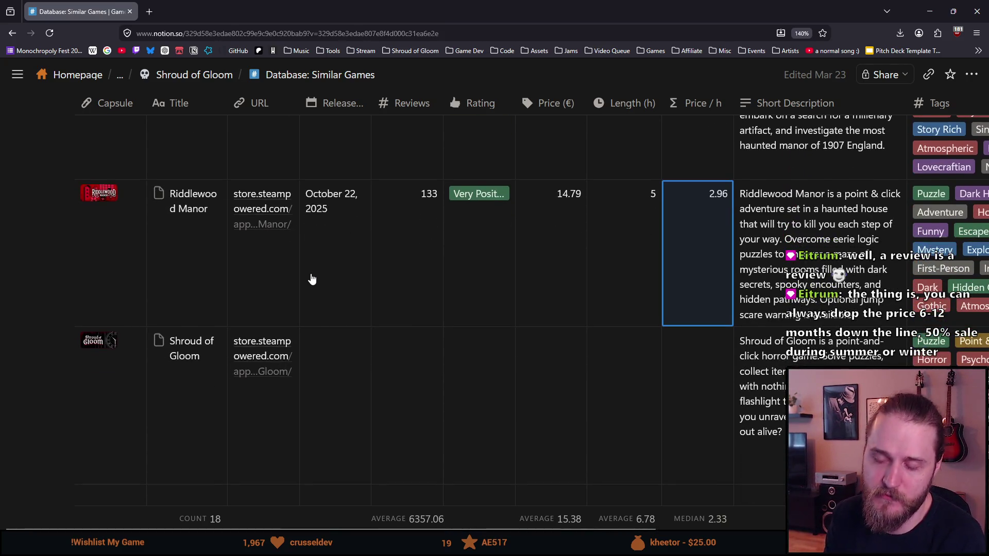
{"action": "scroll", "coordinate": [311, 279], "scroll_direction": "down", "scroll_amount": 2}
Scroll back up to WORLD OF HORROR and Cube Escape Collection at 4.99 € for 7 hours
{"action": "scroll", "coordinate": [312, 279], "scroll_direction": "up", "scroll_amount": 6}
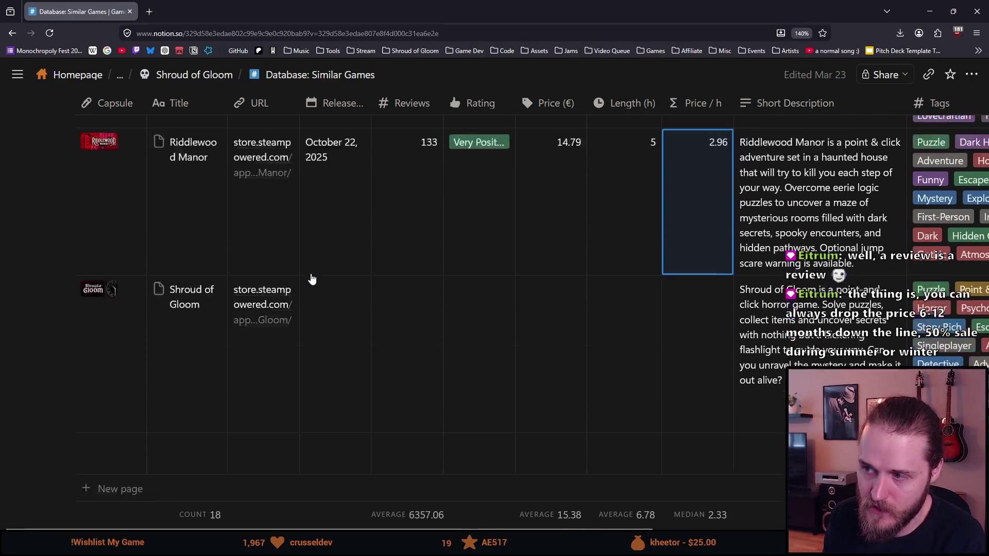
{"action": "mouse_move", "coordinate": [312, 278]}
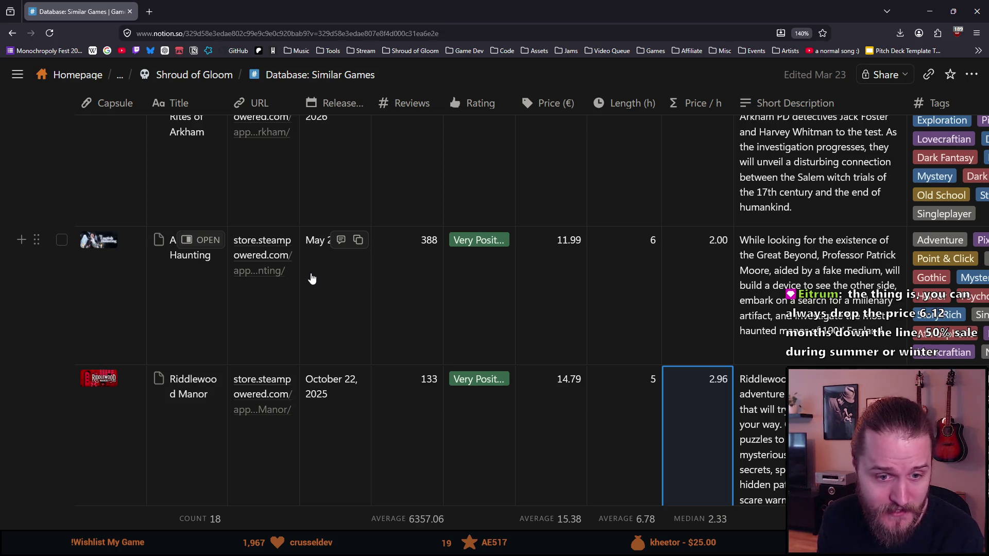
{"action": "scroll", "coordinate": [312, 278], "scroll_direction": "down", "scroll_amount": 10}
{"action": "scroll", "coordinate": [313, 278], "scroll_direction": "up", "scroll_amount": 1}
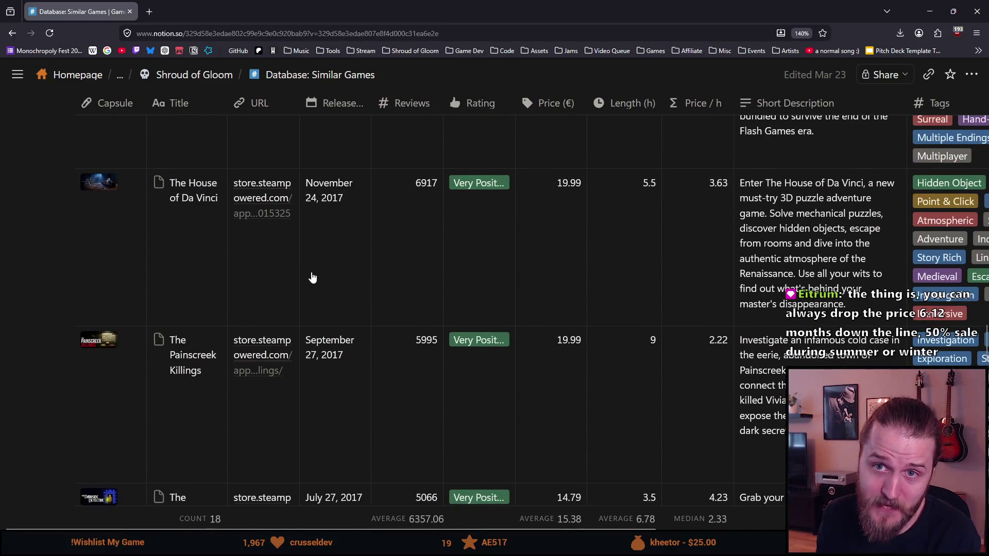
{"action": "scroll", "coordinate": [312, 278], "scroll_direction": "up", "scroll_amount": 5}
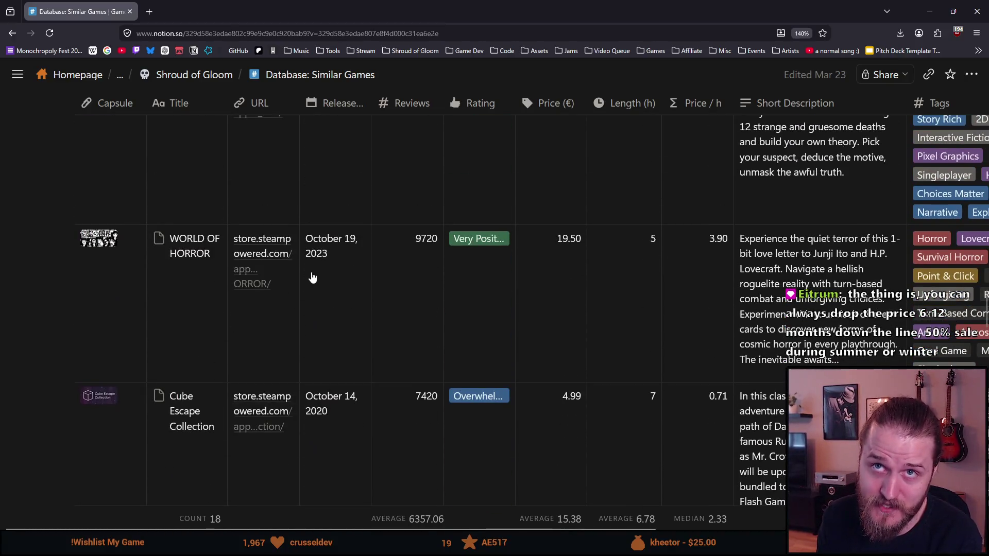
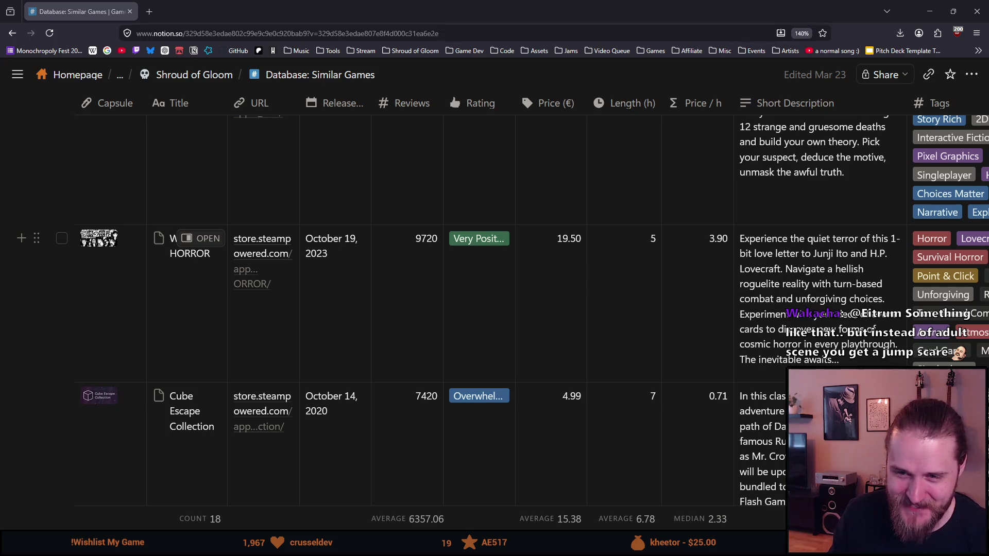
Export the Steam pin sprite at 100% scale as SteamGuesser28.png
{"action": "scroll", "coordinate": [180, 358], "scroll_direction": "down", "scroll_amount": 8}
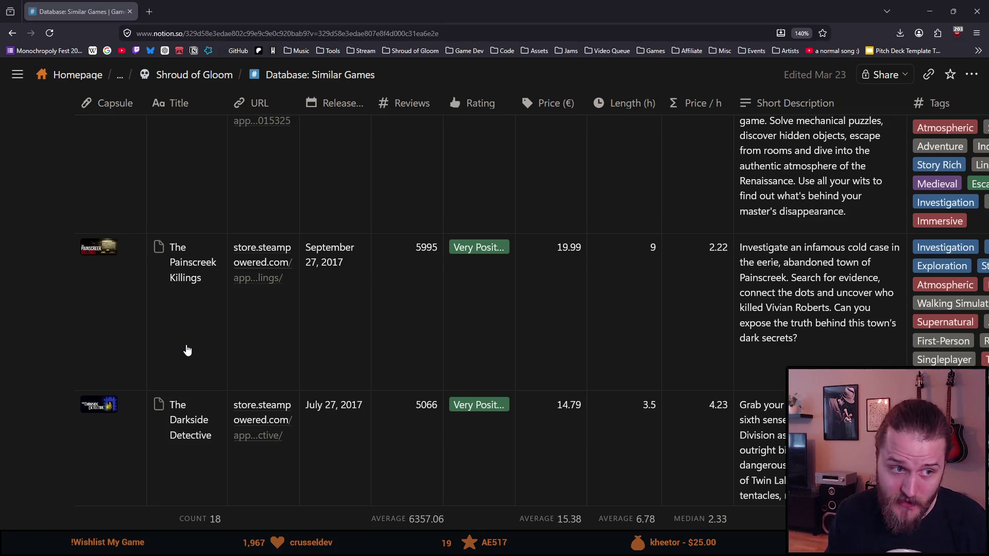
{"action": "scroll", "coordinate": [190, 345], "scroll_direction": "down", "scroll_amount": 3}
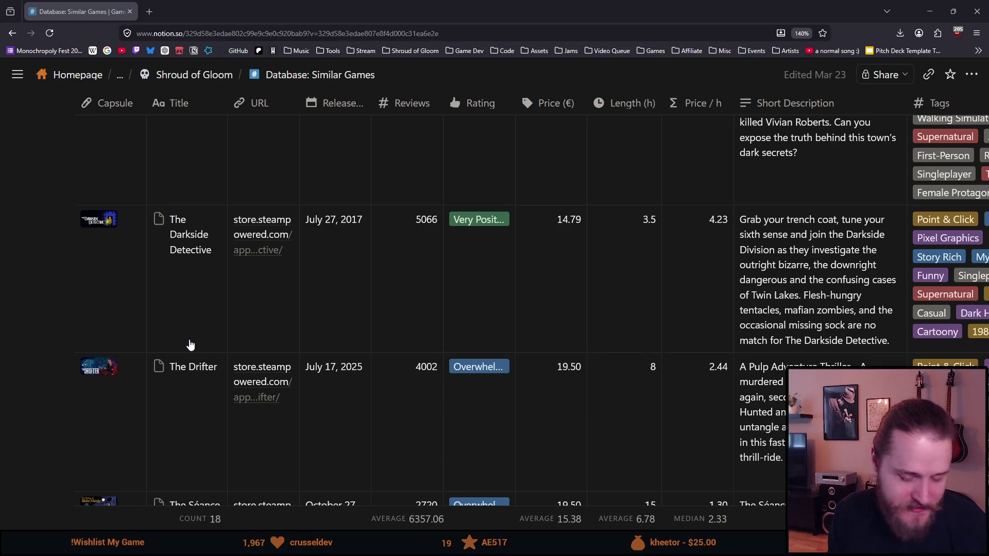
{"action": "scroll", "coordinate": [190, 345], "scroll_direction": "down", "scroll_amount": 4}
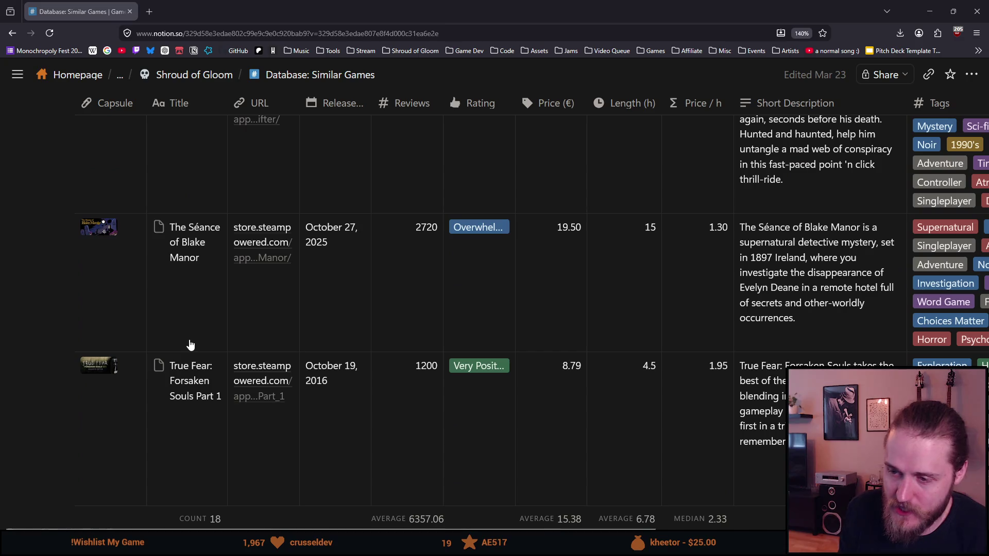
{"action": "scroll", "coordinate": [190, 345], "scroll_direction": "down", "scroll_amount": 3}
{"action": "scroll", "coordinate": [190, 345], "scroll_direction": "down", "scroll_amount": 12}
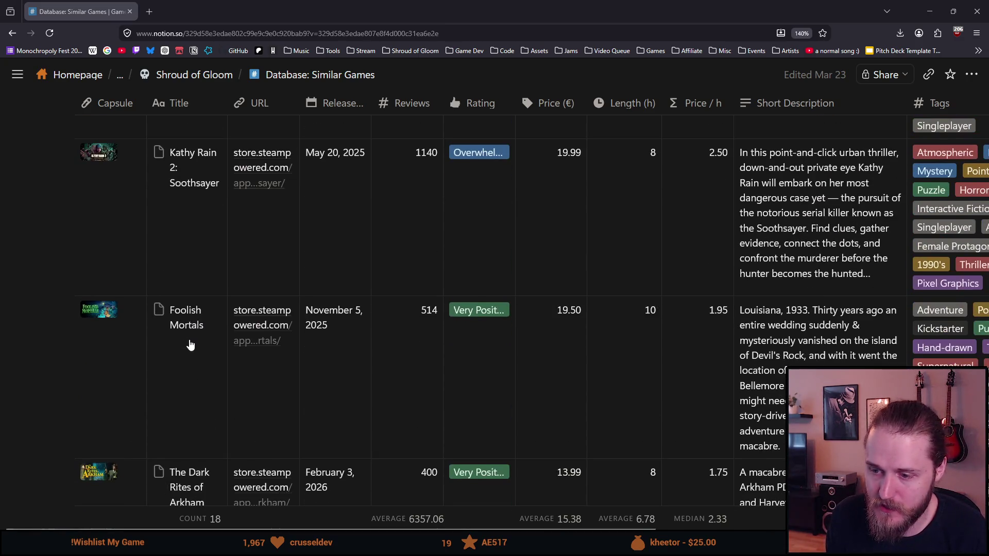
{"action": "scroll", "coordinate": [190, 345], "scroll_direction": "down", "scroll_amount": 2}
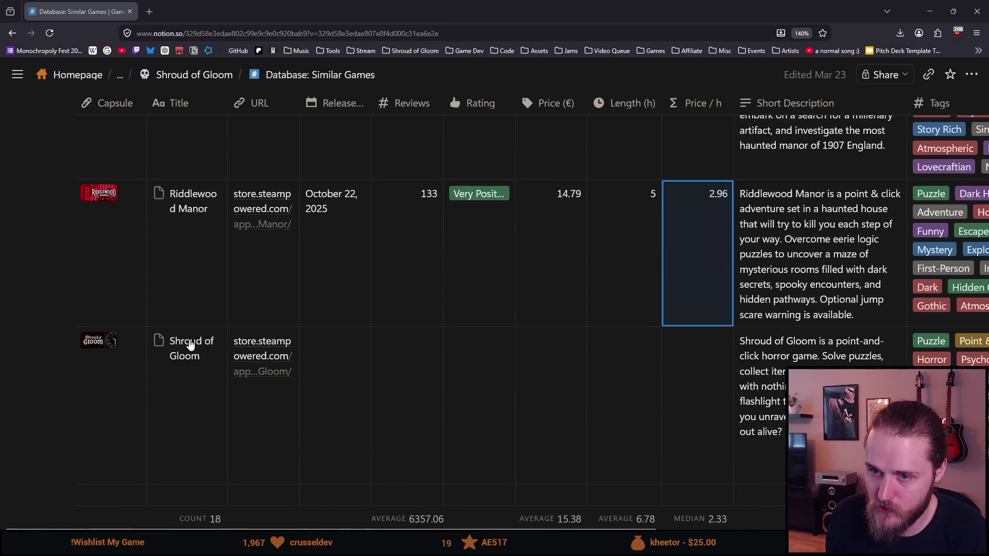
{"action": "scroll", "coordinate": [190, 345], "scroll_direction": "up", "scroll_amount": 5}
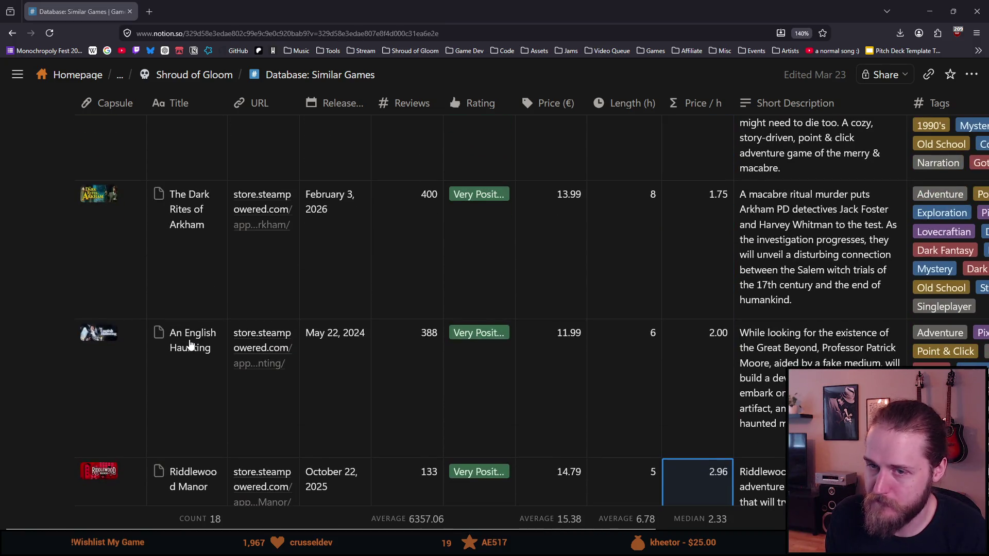
{"action": "scroll", "coordinate": [190, 343], "scroll_direction": "up", "scroll_amount": 10}
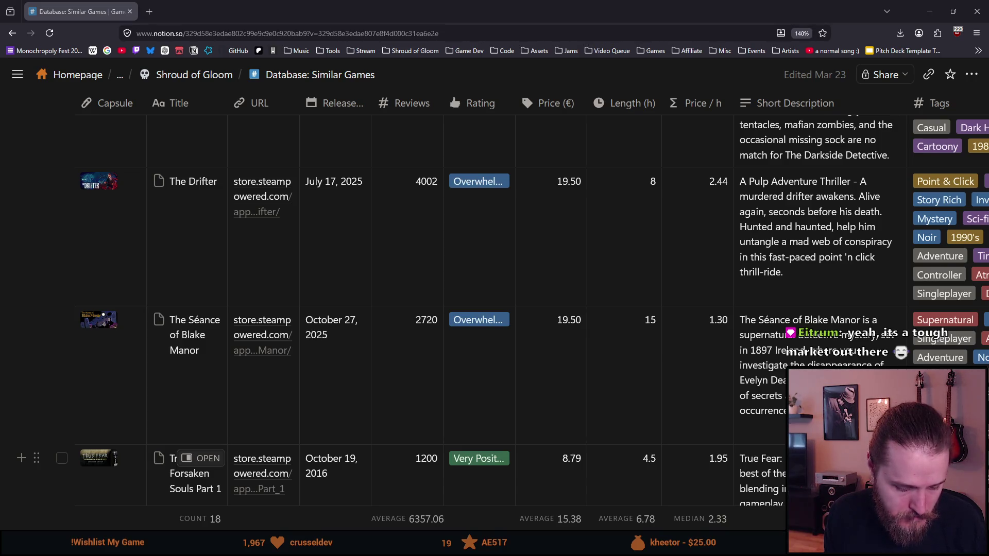
{"action": "key", "text": "alt+Tab"}
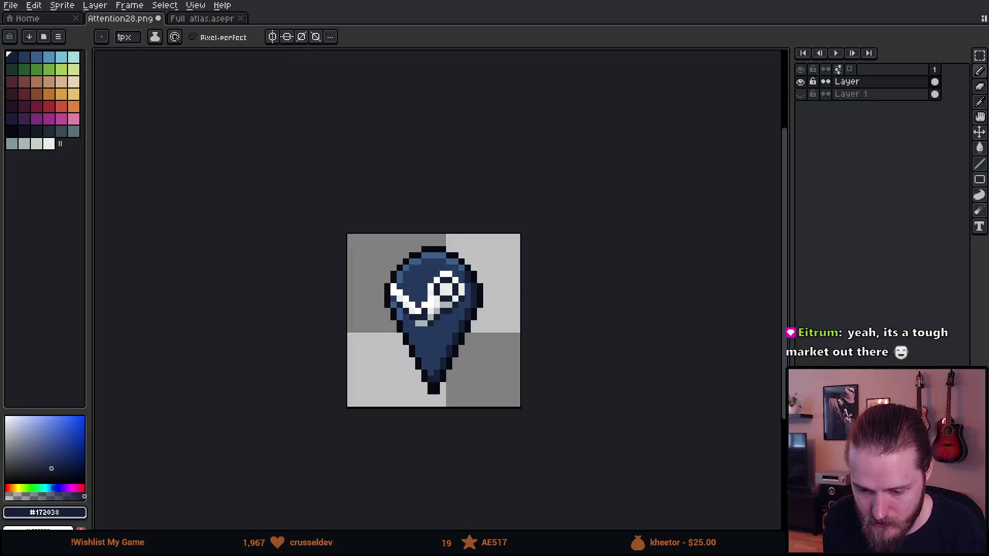
{"action": "left_click", "coordinate": [10, 5]}
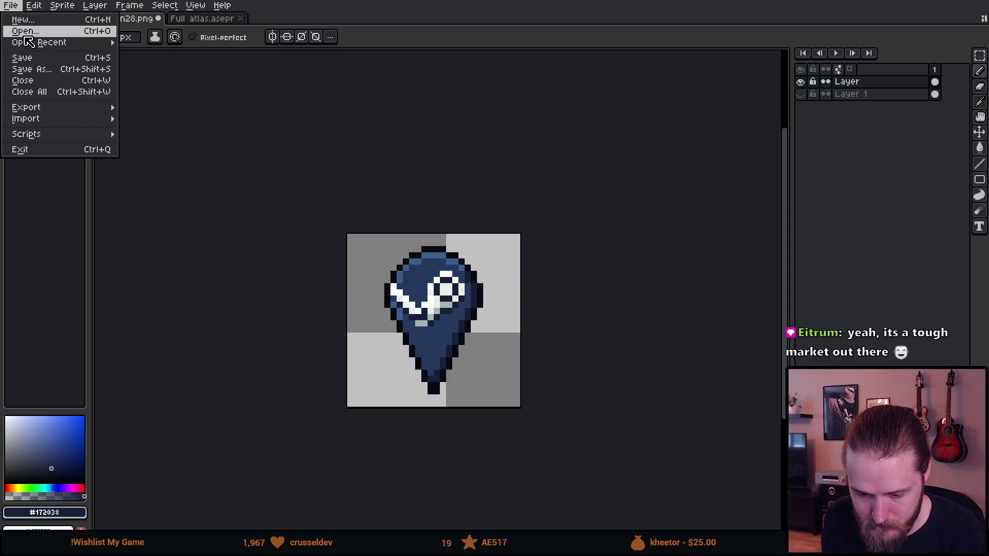
{"action": "mouse_move", "coordinate": [103, 108]}
{"action": "left_click", "coordinate": [133, 106]}
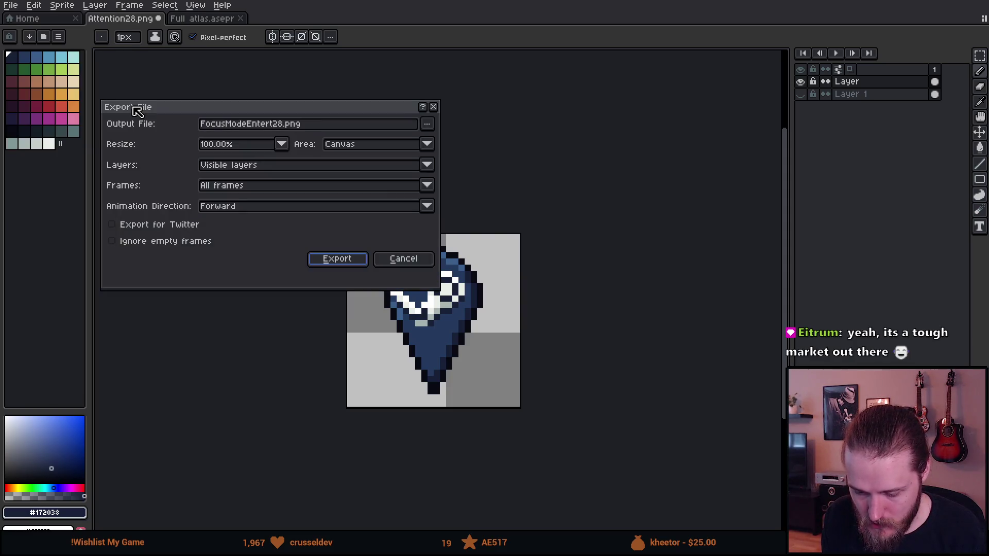
{"action": "left_click", "coordinate": [270, 124]}
{"action": "left_click_drag", "start_coordinate": [269, 125], "coordinate": [175, 121]}
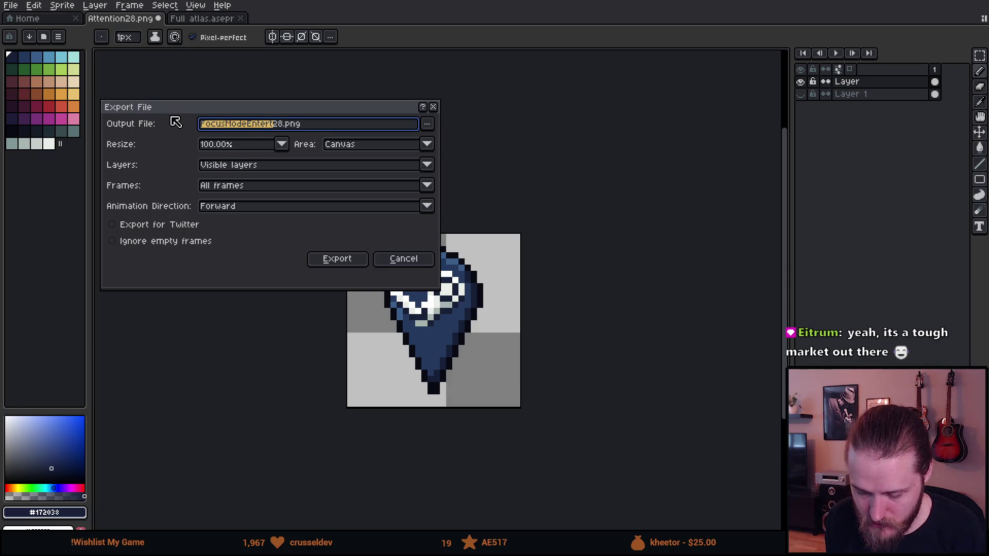
{"action": "key", "text": "BackSpace"}
{"action": "type", "text": "SteamGue"}
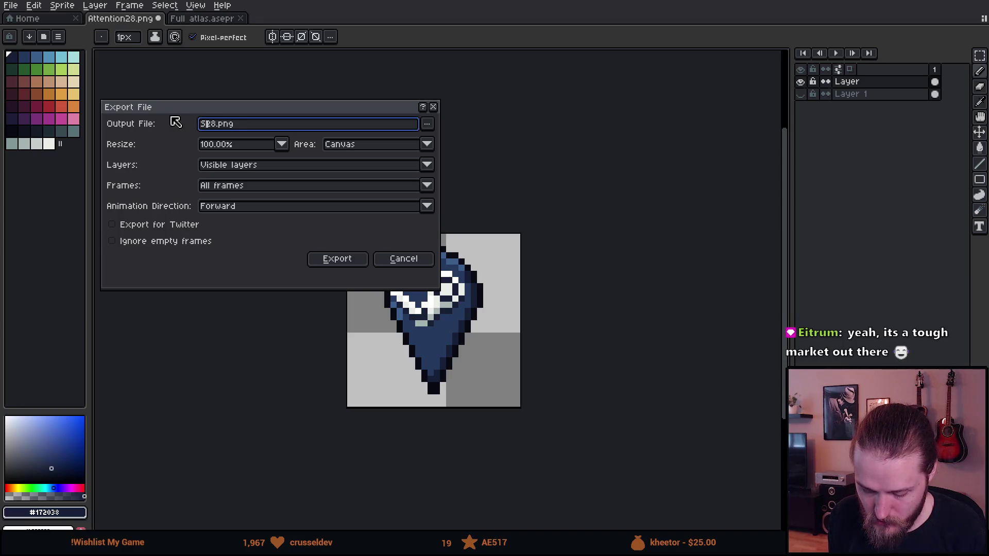
{"action": "type", "text": "sser"}
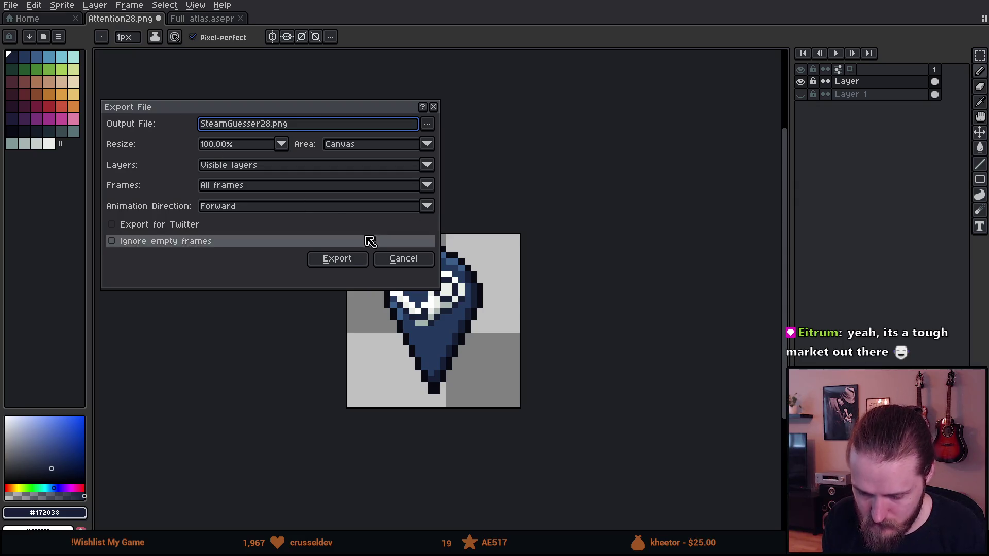
{"action": "left_click", "coordinate": [344, 262]}
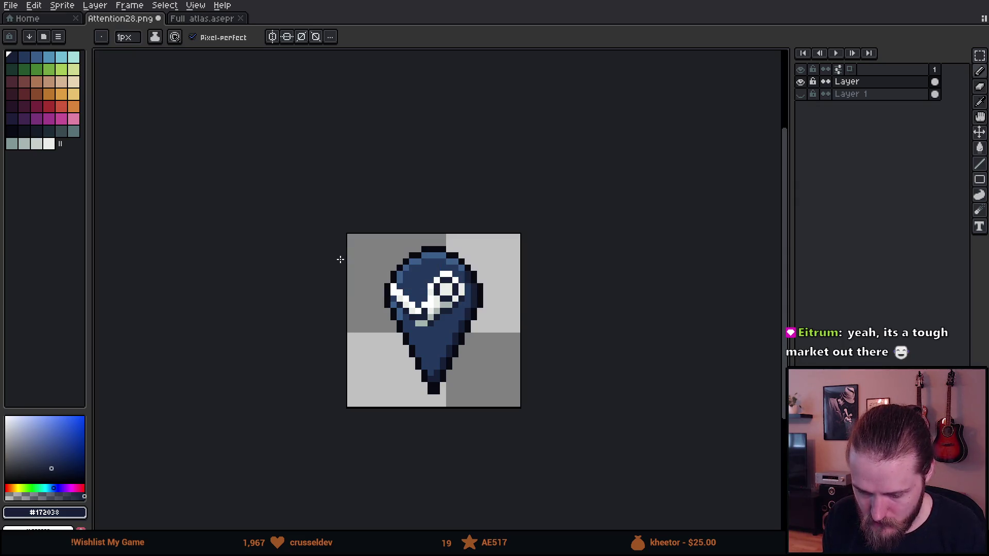
Export a 200% scaled copy of the sprite as SteamGuesser56.png
{"action": "left_click", "coordinate": [11, 5]}
{"action": "mouse_move", "coordinate": [51, 107]}
{"action": "left_click", "coordinate": [142, 107]}
{"action": "left_click", "coordinate": [269, 125]}
{"action": "left_click", "coordinate": [282, 145]}
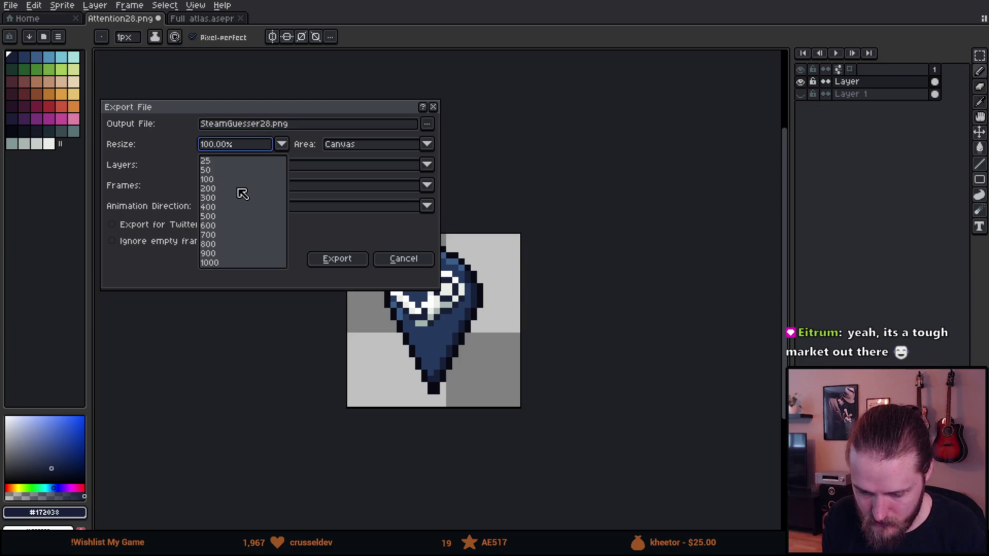
{"action": "left_click", "coordinate": [218, 188]}
{"action": "left_click", "coordinate": [269, 126]}
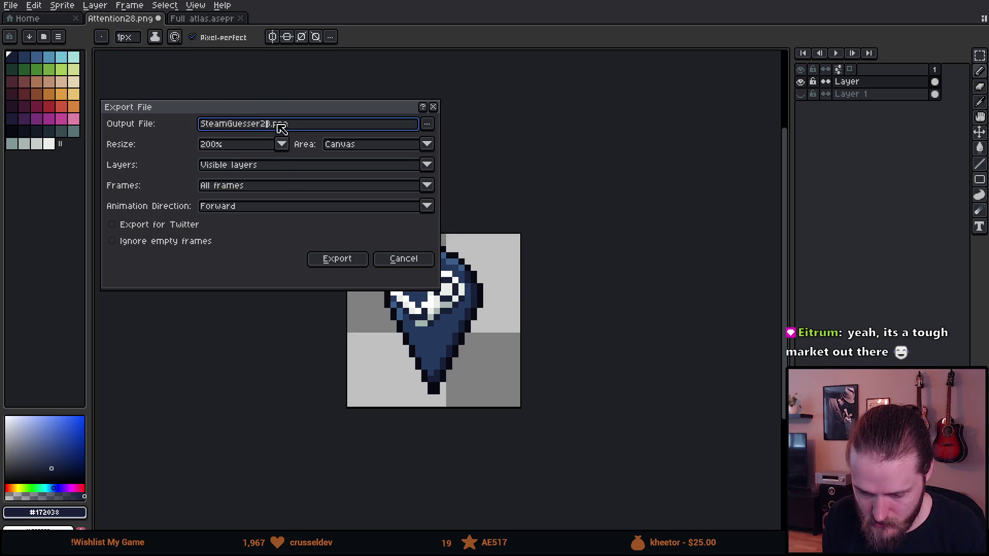
{"action": "key", "text": "BackSpace"}
{"action": "key", "text": "BackSpace"}
{"action": "type", "text": "2x"}
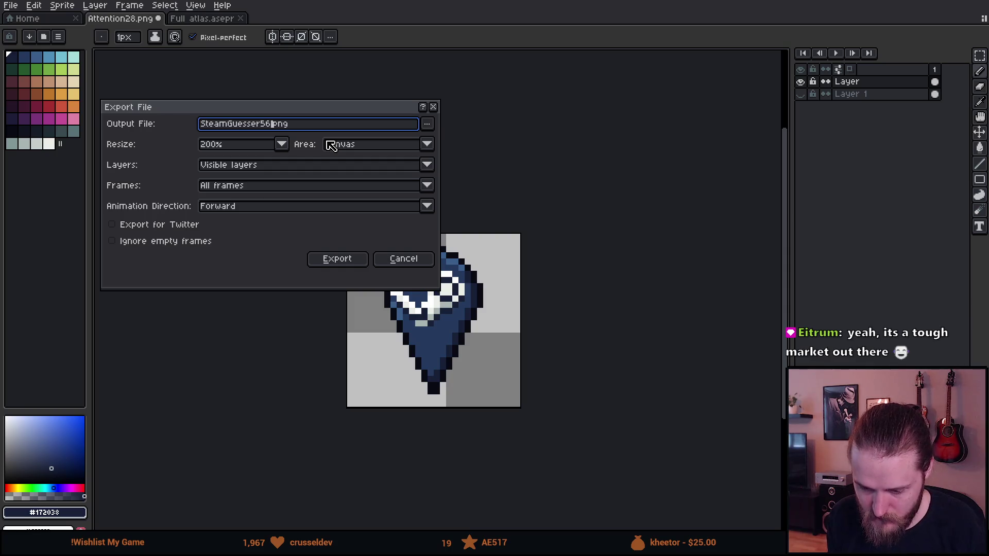
{"action": "key", "text": "Return"}
Export a 400% scaled copy of the sprite as SteamGuesser112.png
{"action": "left_click", "coordinate": [20, 7]}
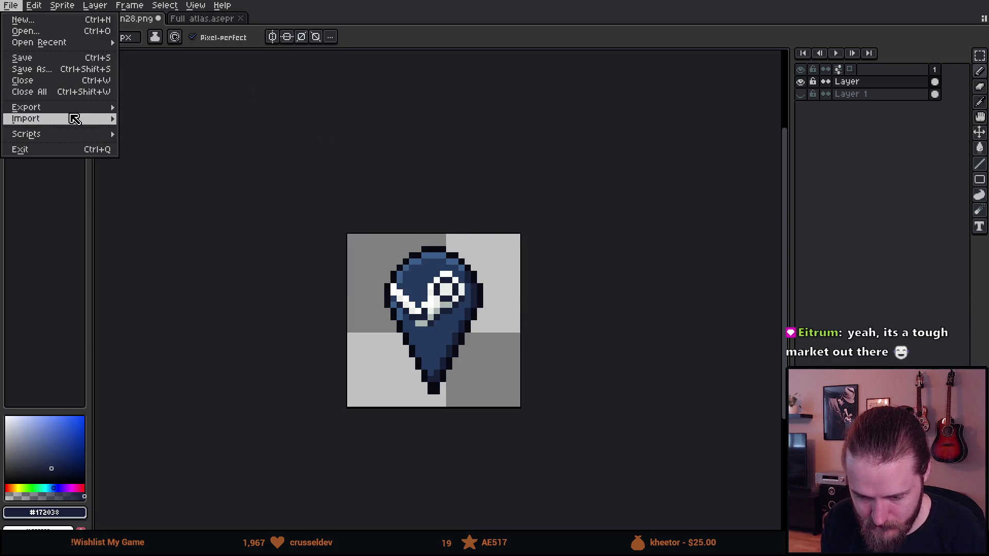
{"action": "mouse_move", "coordinate": [72, 108]}
{"action": "left_click", "coordinate": [135, 107]}
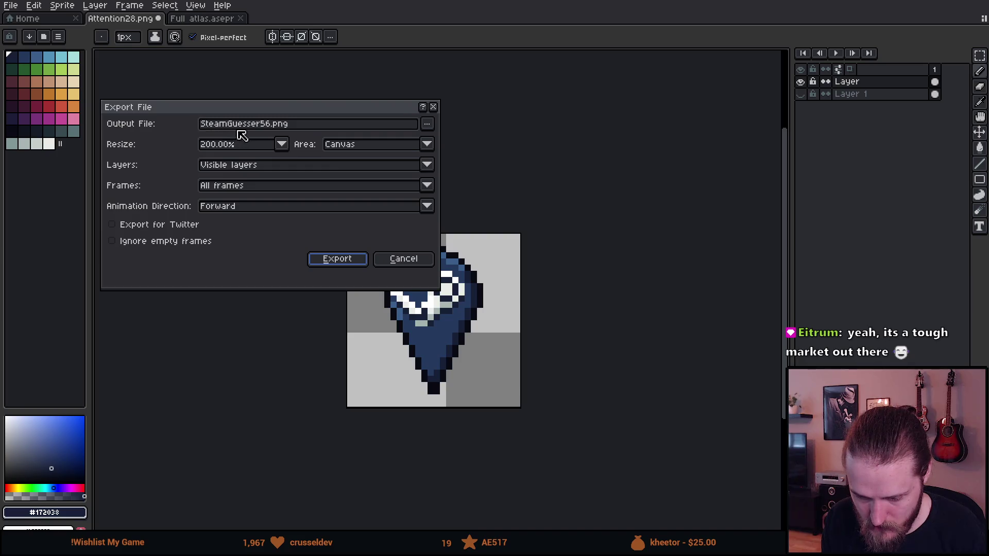
{"action": "left_click", "coordinate": [267, 125]}
{"action": "key", "text": "BackSpace"}
{"action": "key", "text": "Delete"}
{"action": "type", "text": "112"}
{"action": "left_click", "coordinate": [285, 150]}
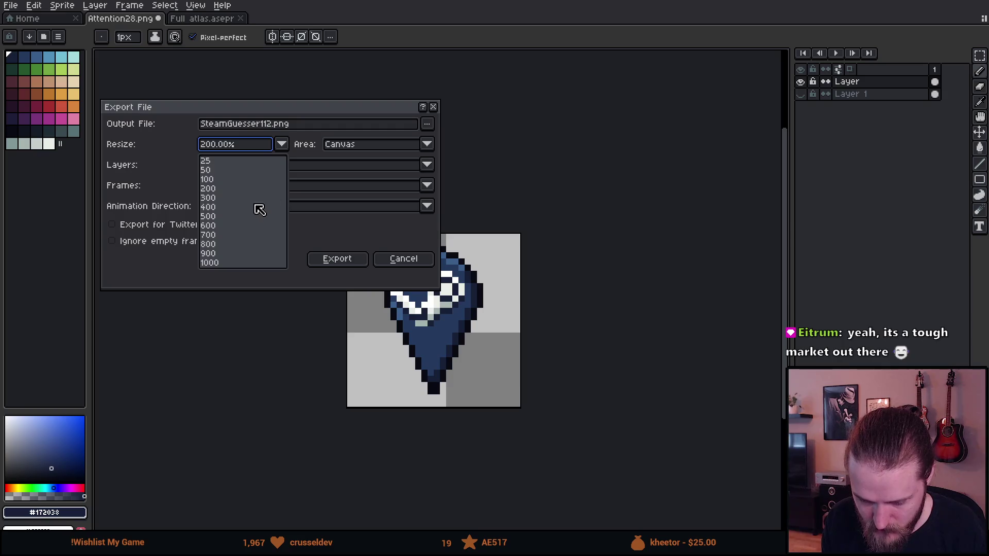
{"action": "left_click", "coordinate": [227, 207]}
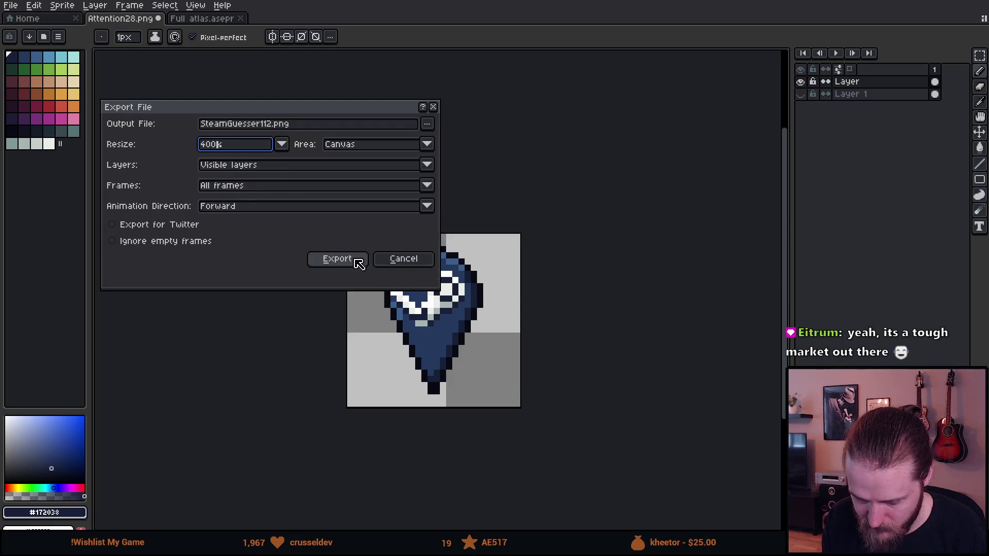
{"action": "left_click", "coordinate": [356, 259]}
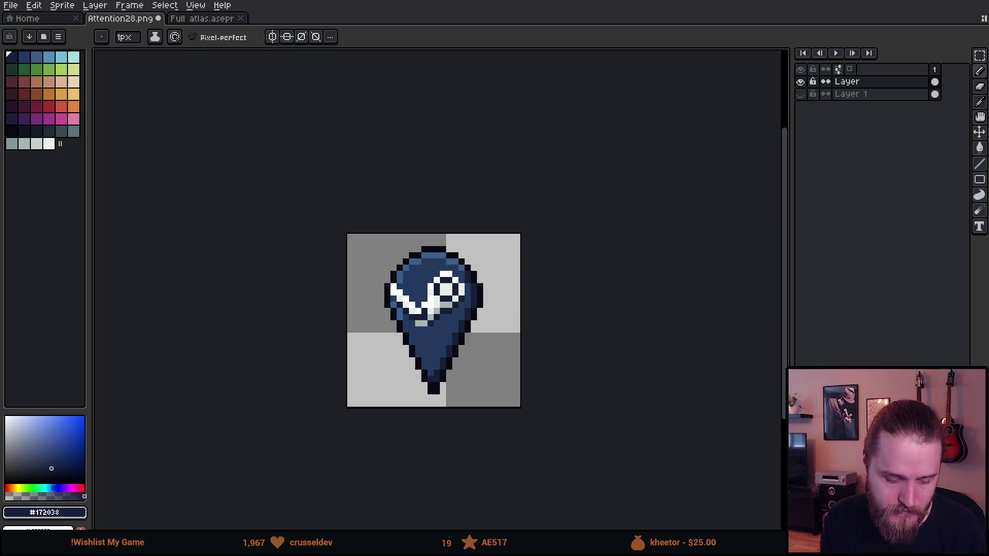
Go to the Channel Points rewards page and scroll down through the custom rewards
{"action": "key", "text": "alt+Tab"}
{"action": "scroll", "coordinate": [208, 225], "scroll_direction": "up", "scroll_amount": 3}
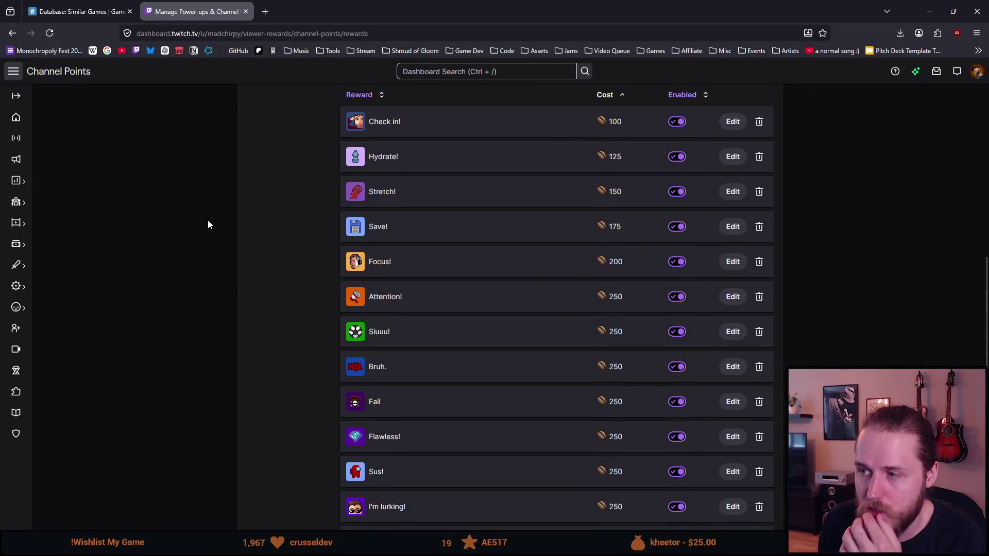
{"action": "scroll", "coordinate": [208, 225], "scroll_direction": "down", "scroll_amount": 4}
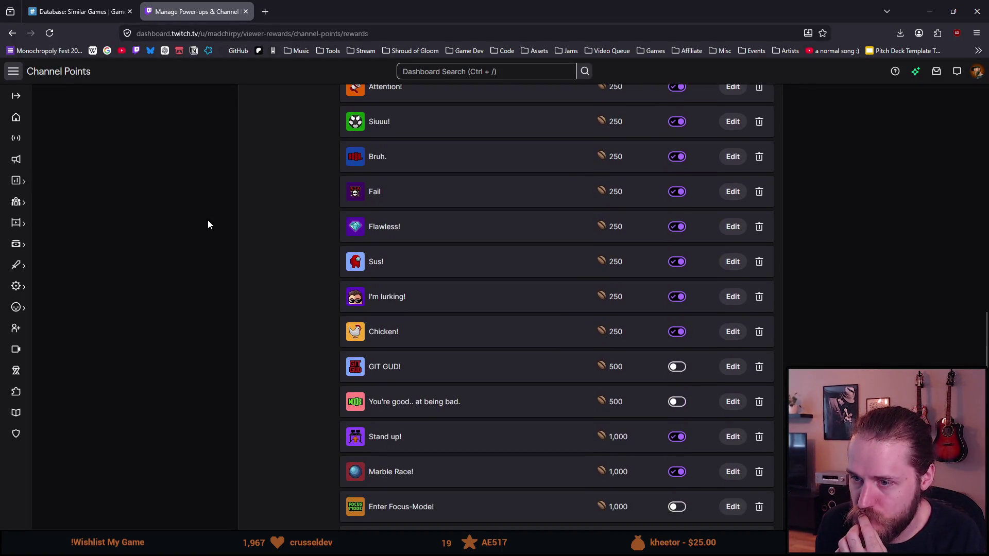
{"action": "scroll", "coordinate": [208, 225], "scroll_direction": "down", "scroll_amount": 2}
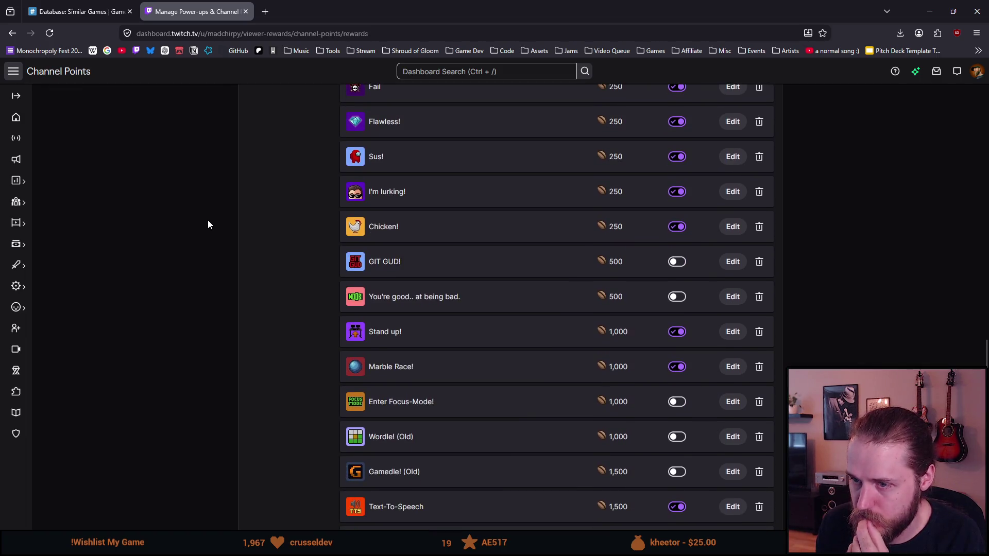
{"action": "scroll", "coordinate": [208, 223], "scroll_direction": "down", "scroll_amount": 1}
{"action": "scroll", "coordinate": [209, 224], "scroll_direction": "down", "scroll_amount": 1}
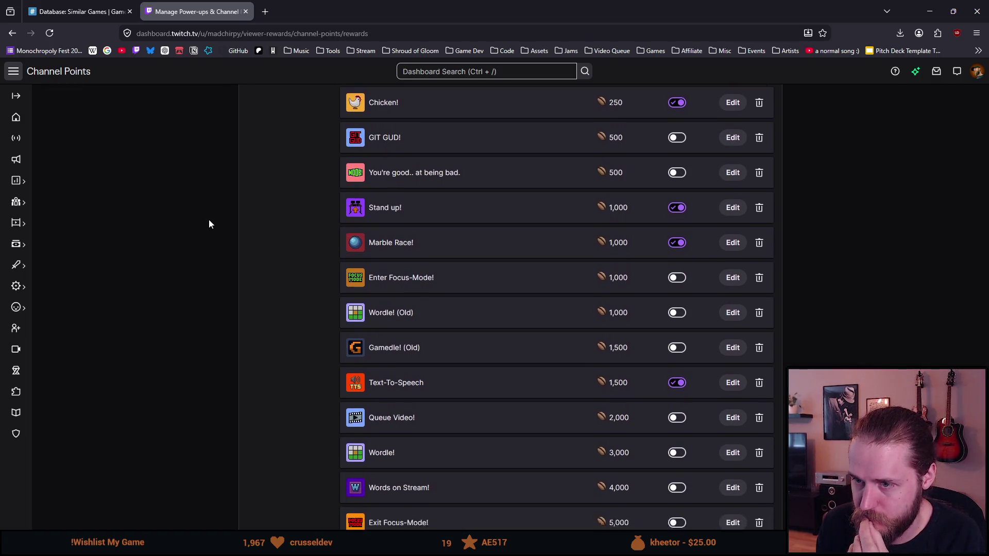
{"action": "scroll", "coordinate": [208, 224], "scroll_direction": "down", "scroll_amount": 1}
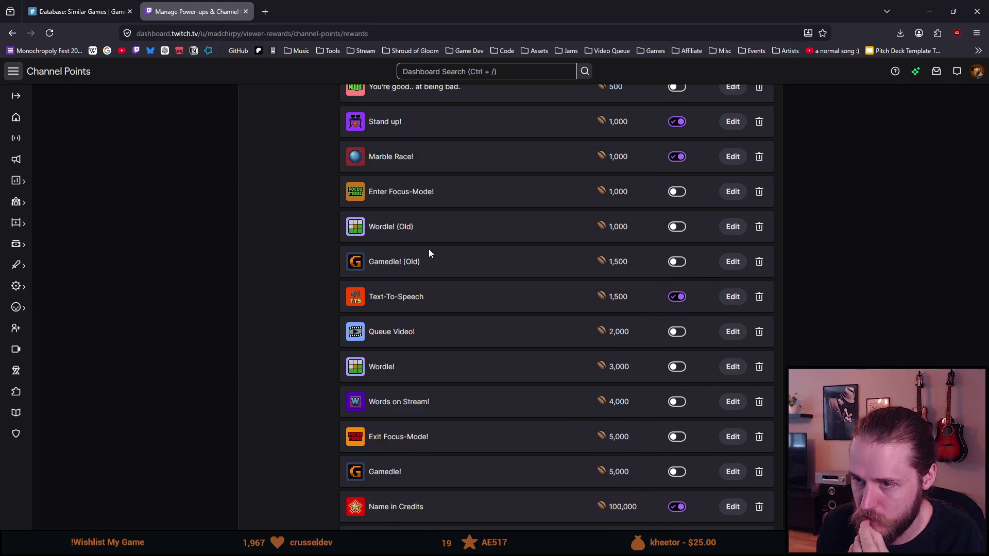
{"action": "scroll", "coordinate": [259, 294], "scroll_direction": "down", "scroll_amount": 1}
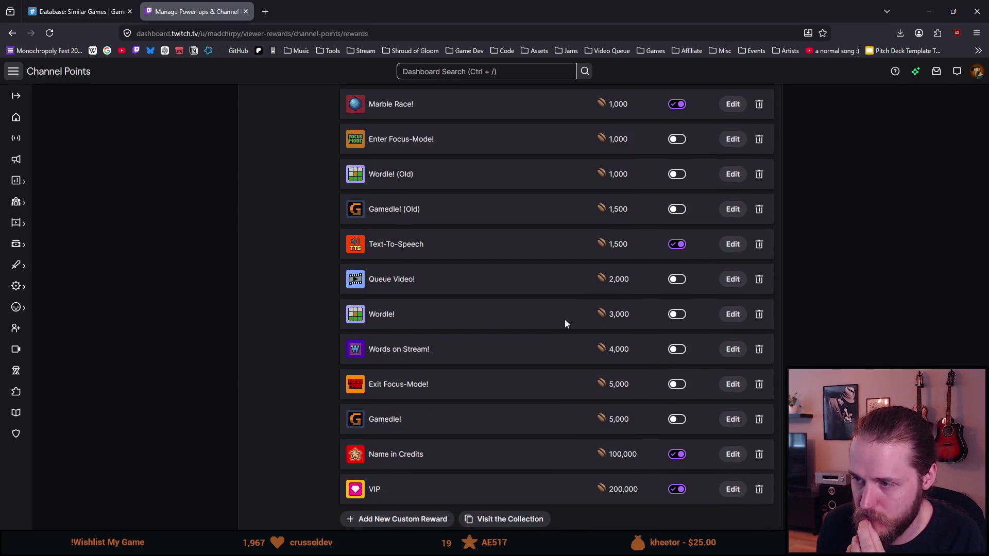
Enable the Wordle! reward and start a new custom reward
{"action": "left_click", "coordinate": [675, 316]}
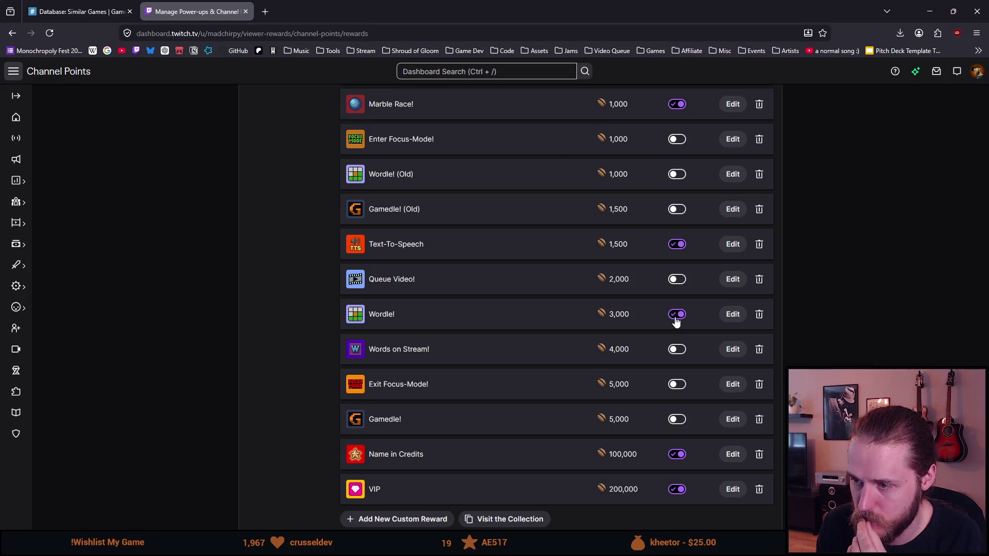
{"action": "scroll", "coordinate": [416, 335], "scroll_direction": "down", "scroll_amount": 1}
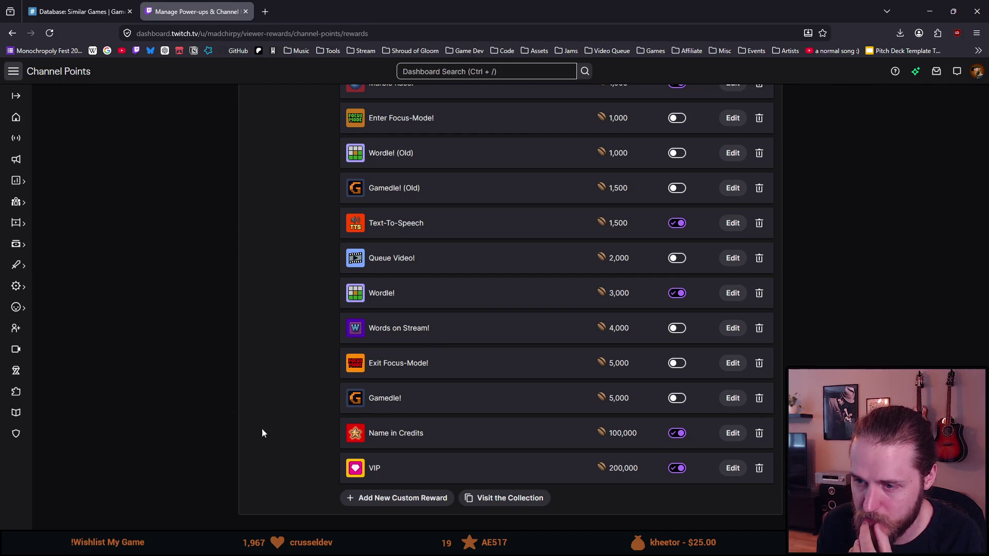
{"action": "left_click", "coordinate": [406, 500]}
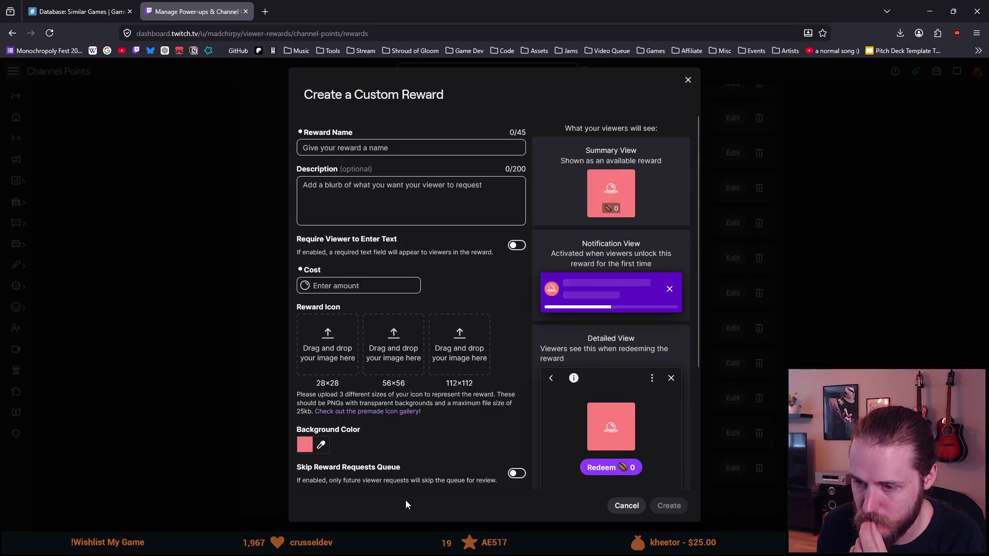
Name the reward 'Review Guesser', describe the Steam review-count guessing round, and set cost 2000
{"action": "left_click", "coordinate": [350, 151]}
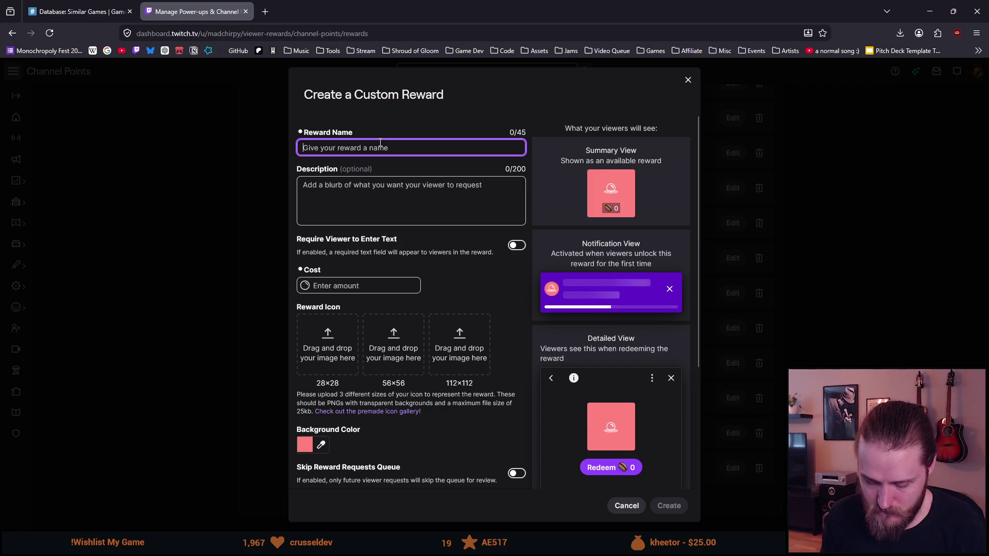
{"action": "type", "text": "Review Guesser"}
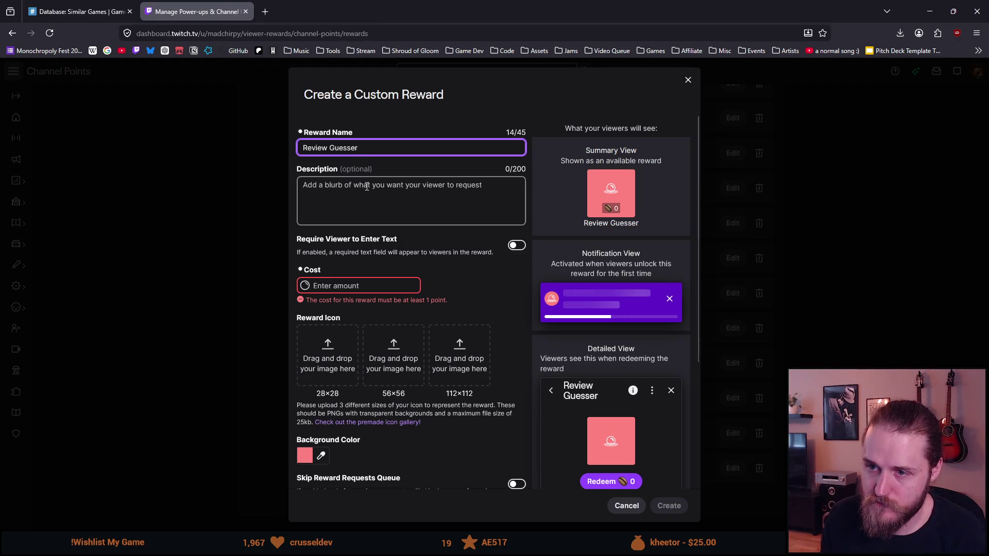
{"action": "left_click", "coordinate": [367, 188]}
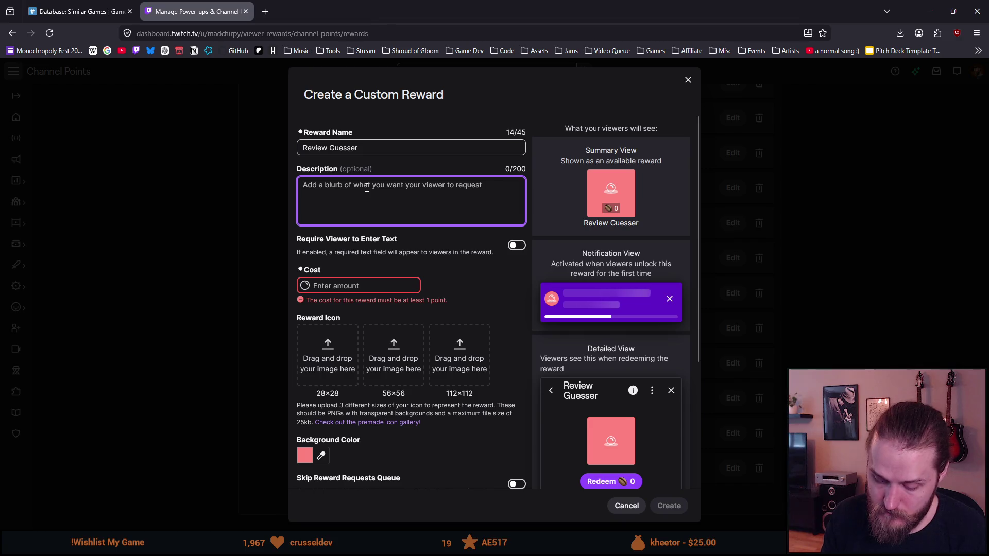
{"action": "type", "text": "W"}
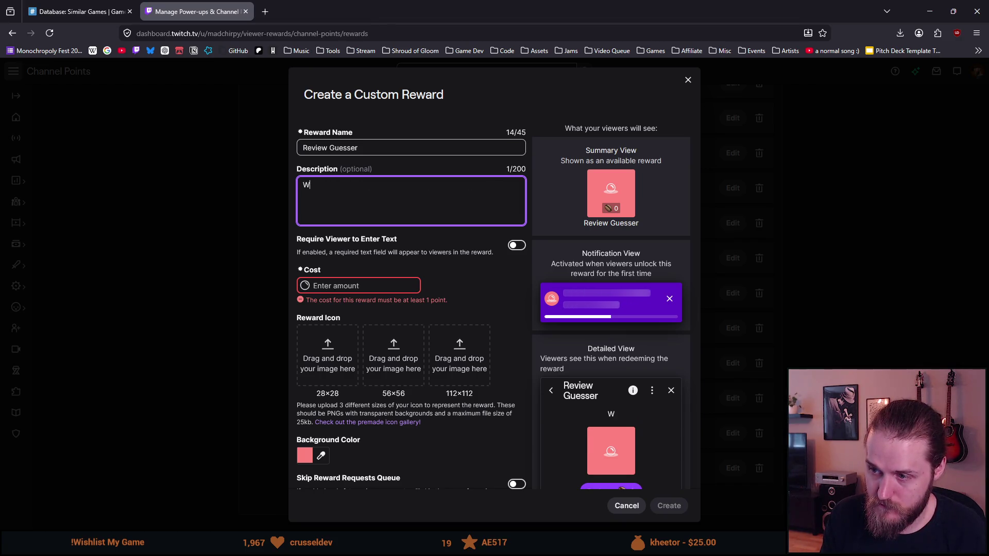
{"action": "type", "text": "e'll fp"}
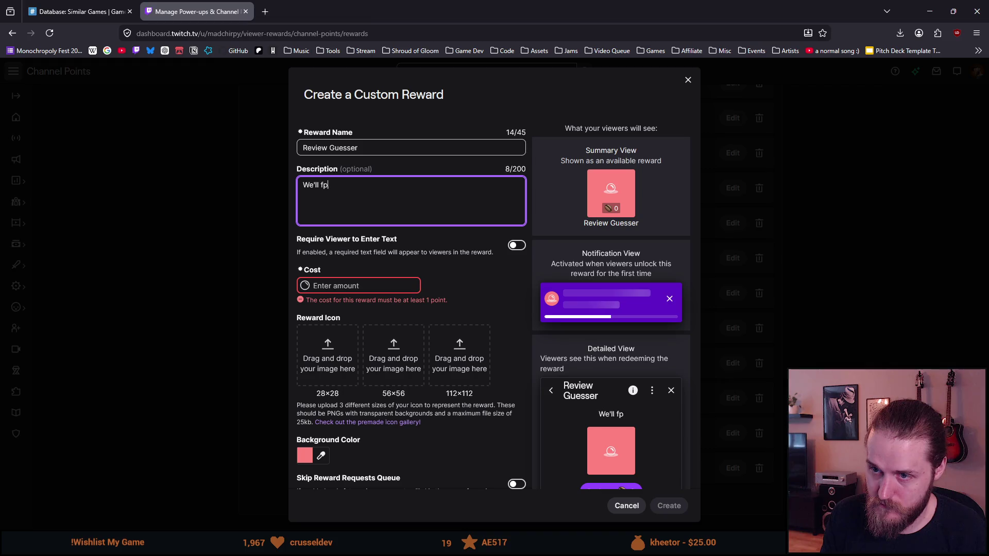
{"action": "key", "text": "BackSpace"}
{"action": "key", "text": "BackSpace"}
{"action": "type", "text": "do a quic"}
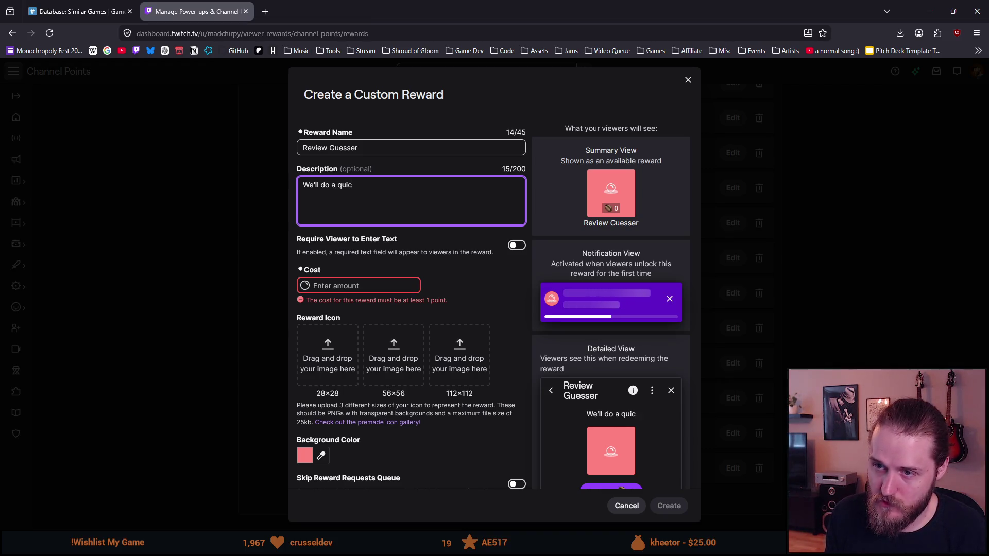
{"action": "type", "text": "k round of "}
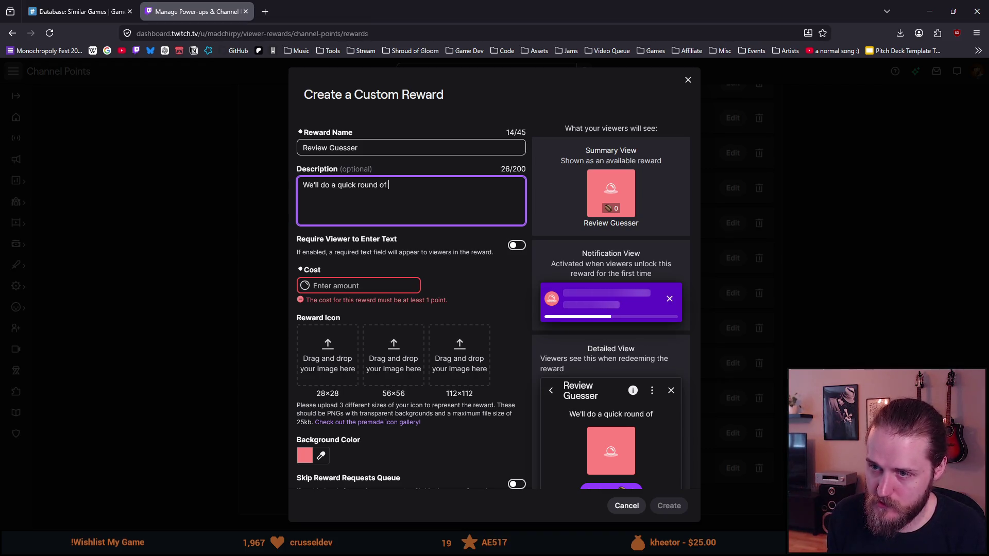
{"action": "type", "text": "guessing the r"}
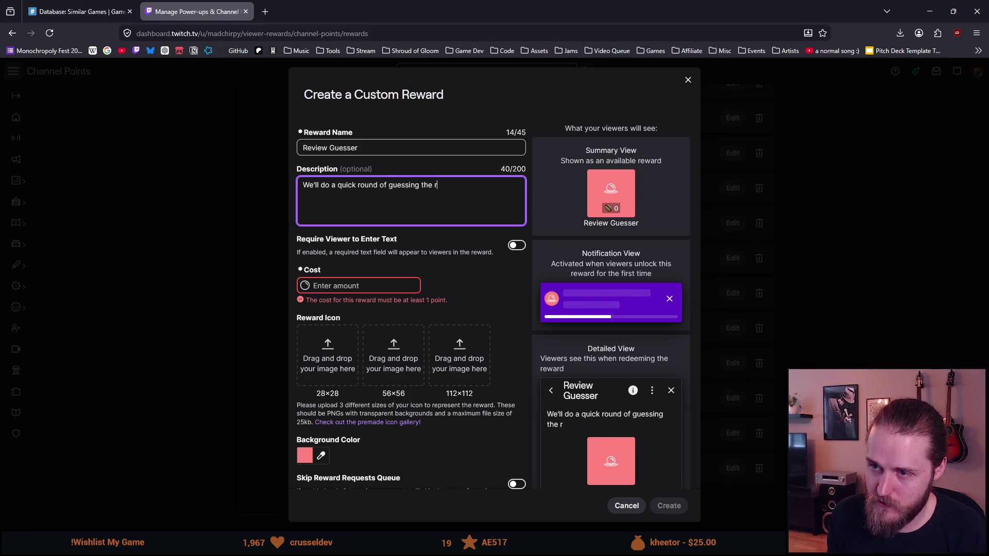
{"action": "type", "text": "eview counts "}
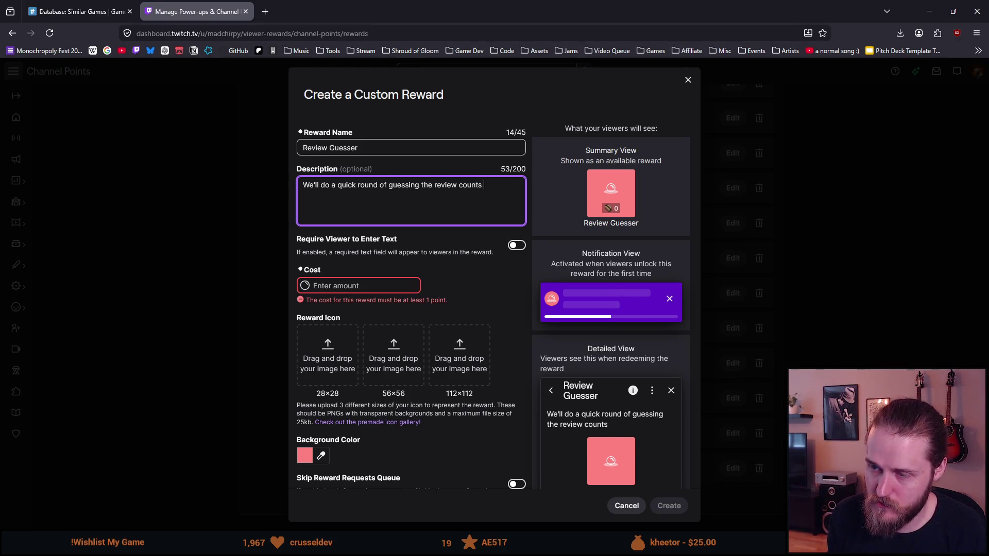
{"action": "type", "text": "of games on Steam!"}
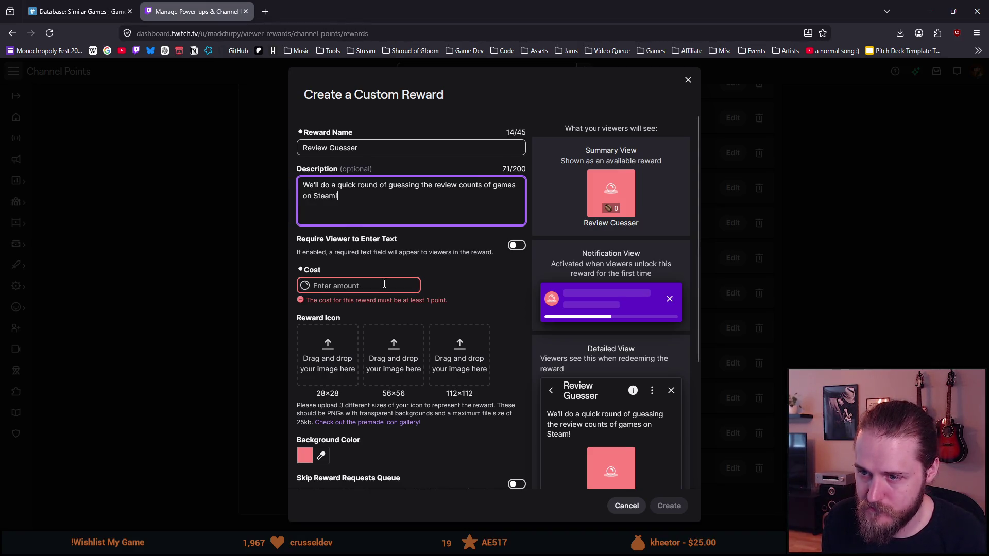
{"action": "left_click", "coordinate": [373, 288]}
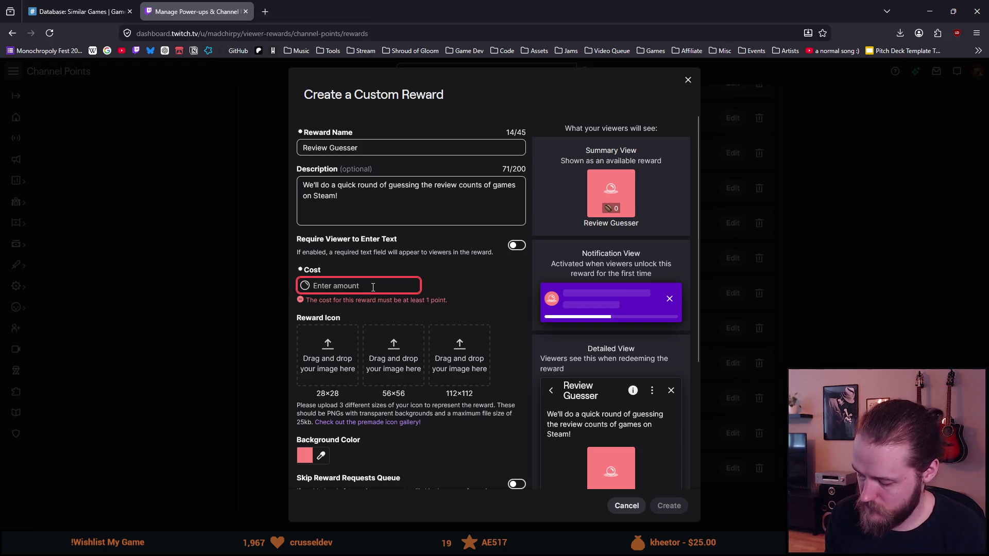
{"action": "type", "text": "2000"}
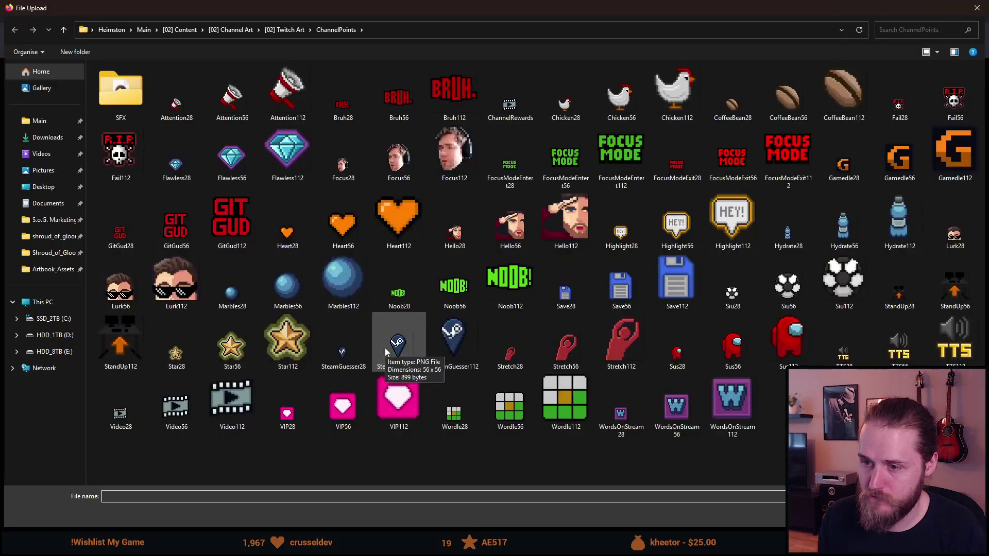
Upload SteamGuesser56 and SteamGuesser112 as the reward's medium and large icons
{"action": "double_click", "coordinate": [404, 347]}
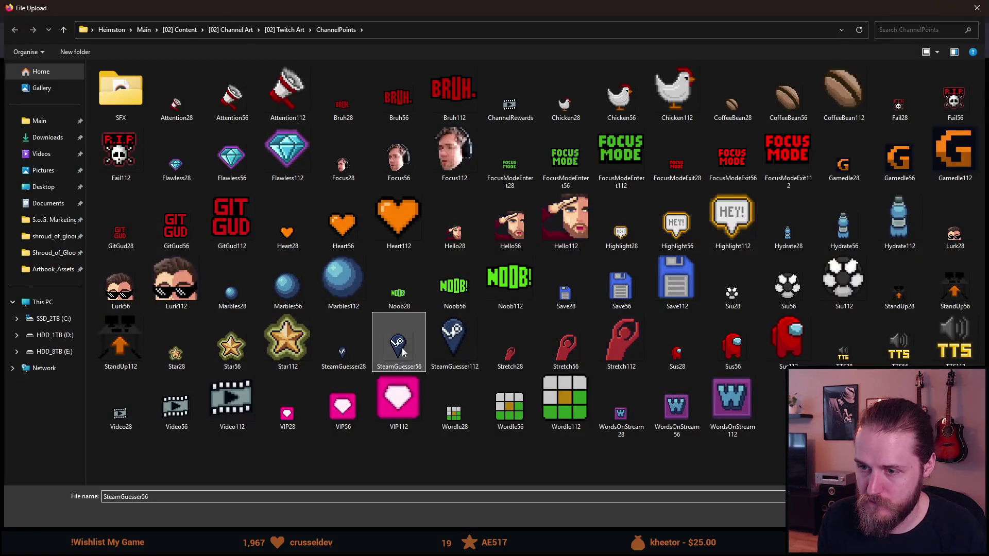
{"action": "left_click", "coordinate": [459, 341]}
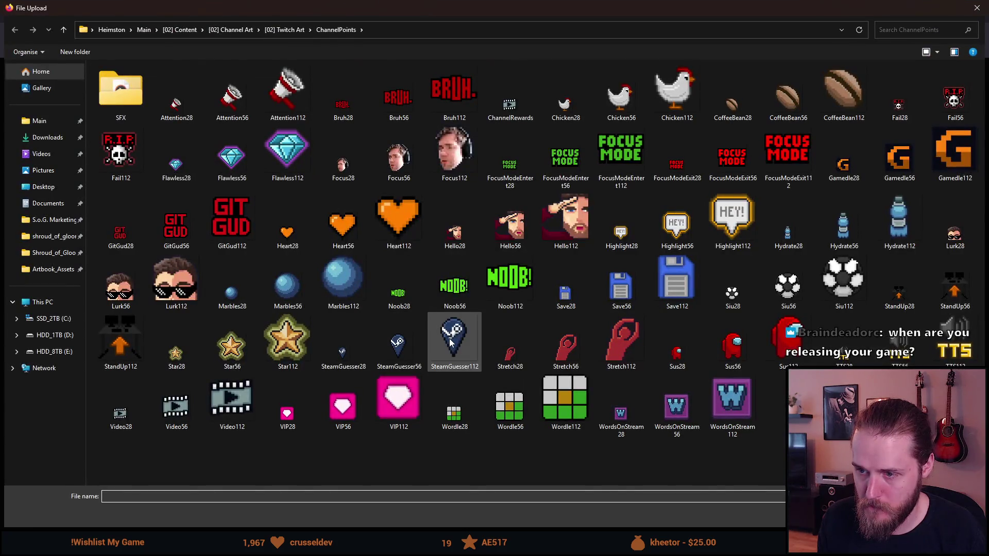
{"action": "double_click", "coordinate": [453, 338]}
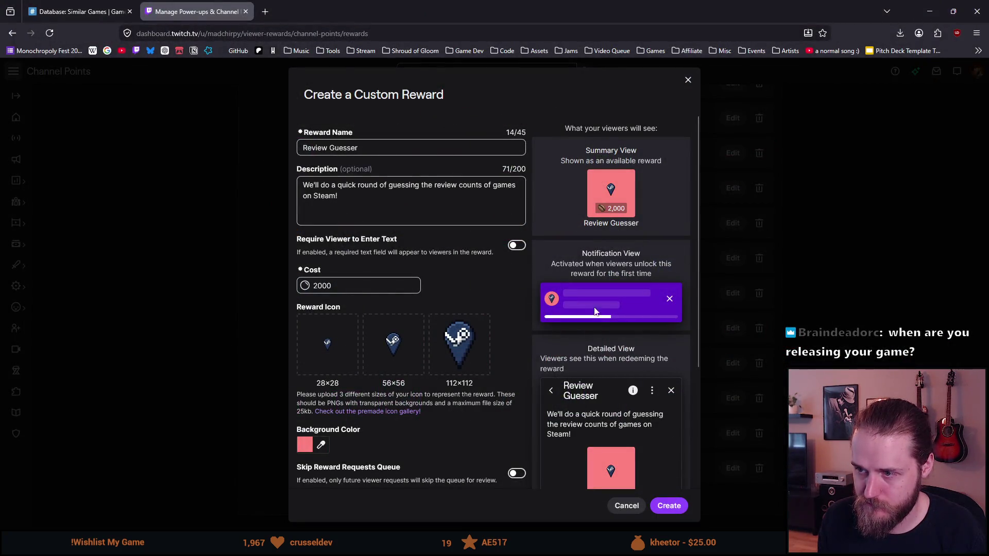
Set the reward's background colour to a dark teal
{"action": "left_click", "coordinate": [305, 446]}
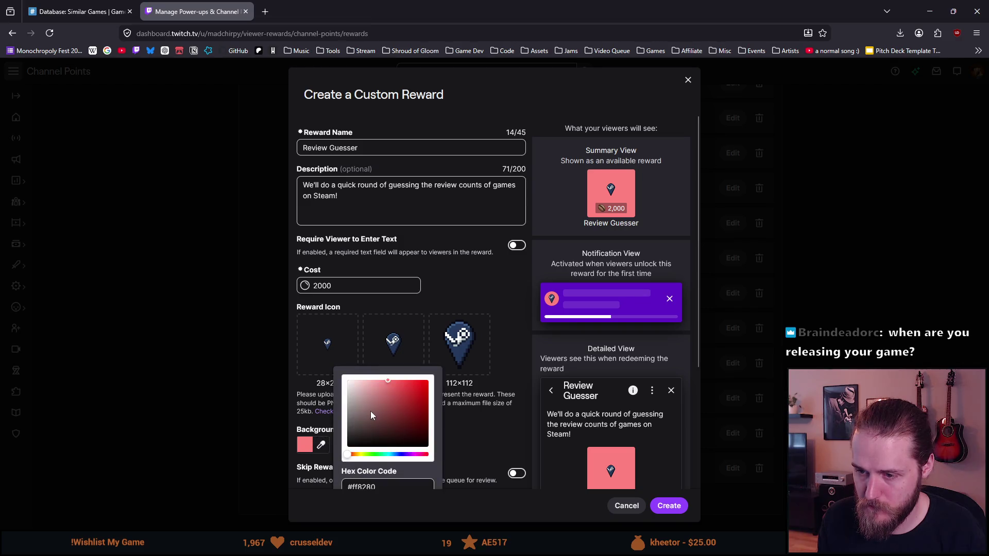
{"action": "left_click", "coordinate": [386, 454]}
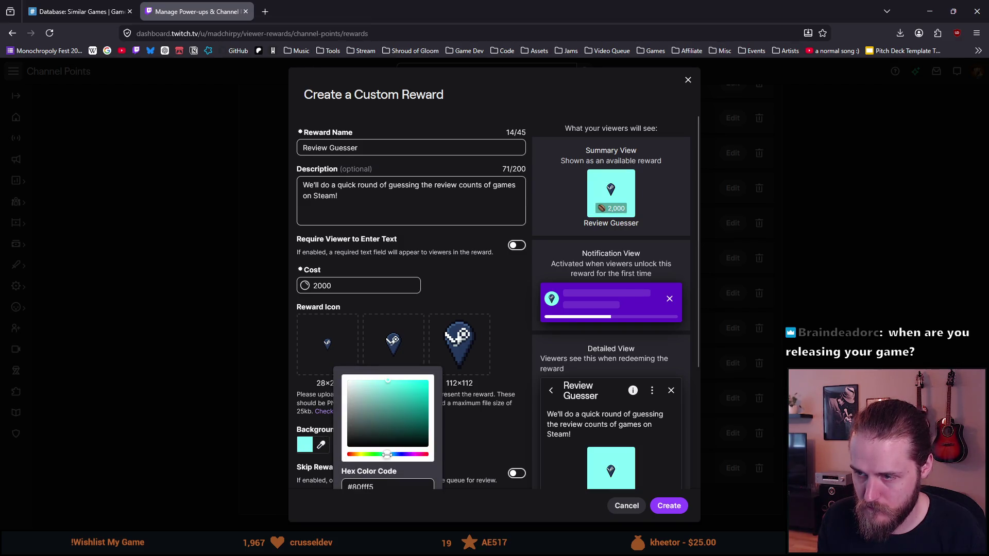
{"action": "mouse_move", "coordinate": [412, 416]}
{"action": "left_mouse_down"}
{"action": "mouse_move", "coordinate": [415, 404]}
{"action": "mouse_move", "coordinate": [389, 429]}
{"action": "mouse_move", "coordinate": [419, 428]}
{"action": "mouse_move", "coordinate": [431, 412]}
{"action": "left_mouse_up"}
{"action": "left_click", "coordinate": [483, 422]}
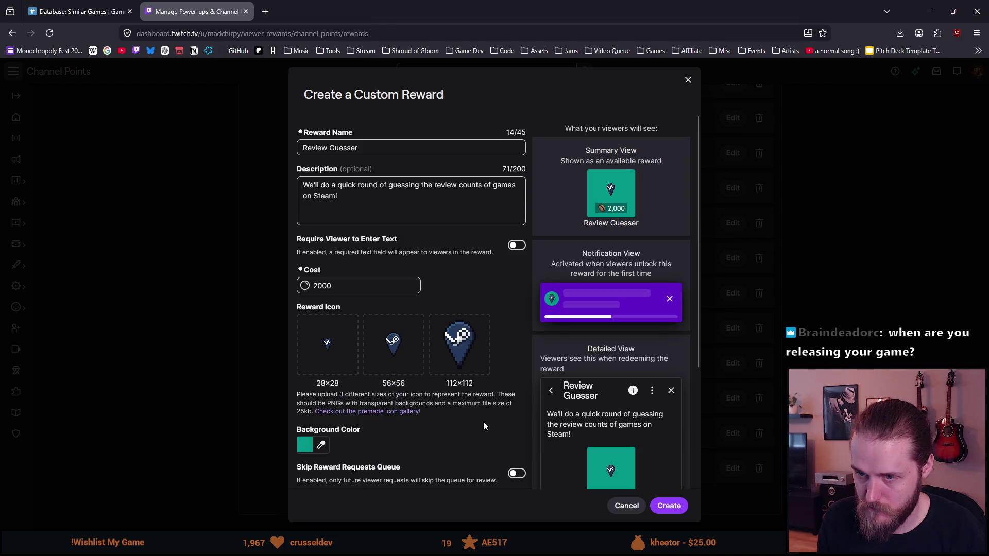
{"action": "scroll", "coordinate": [428, 323], "scroll_direction": "down", "scroll_amount": 3}
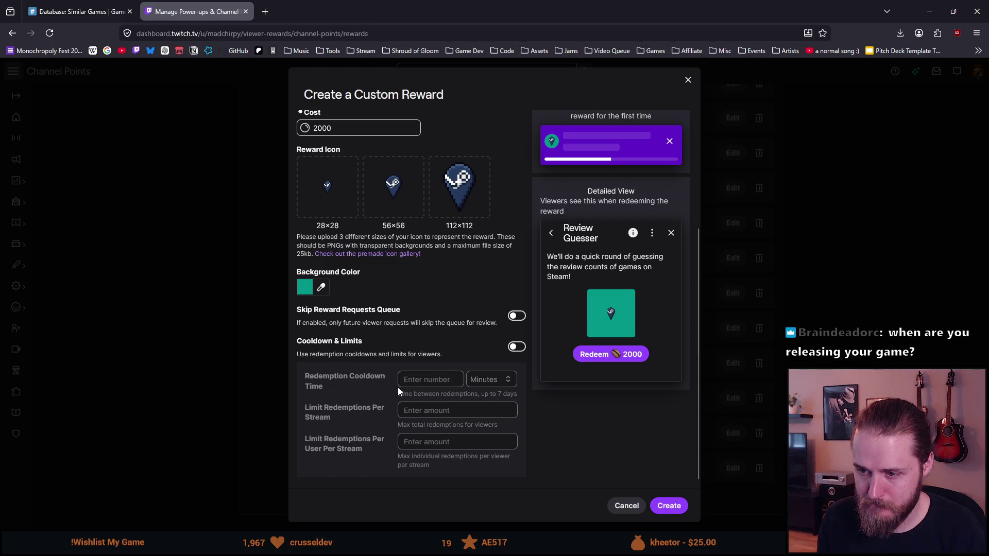
Enable Cooldown & Limits with a 120-minute redemption cooldown and create the reward
{"action": "left_click", "coordinate": [516, 347]}
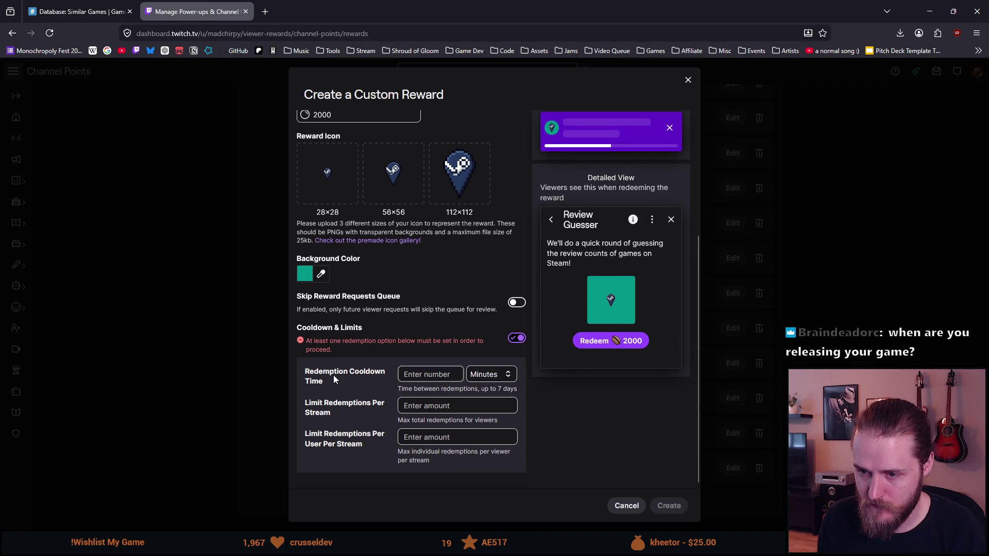
{"action": "left_click", "coordinate": [419, 379]}
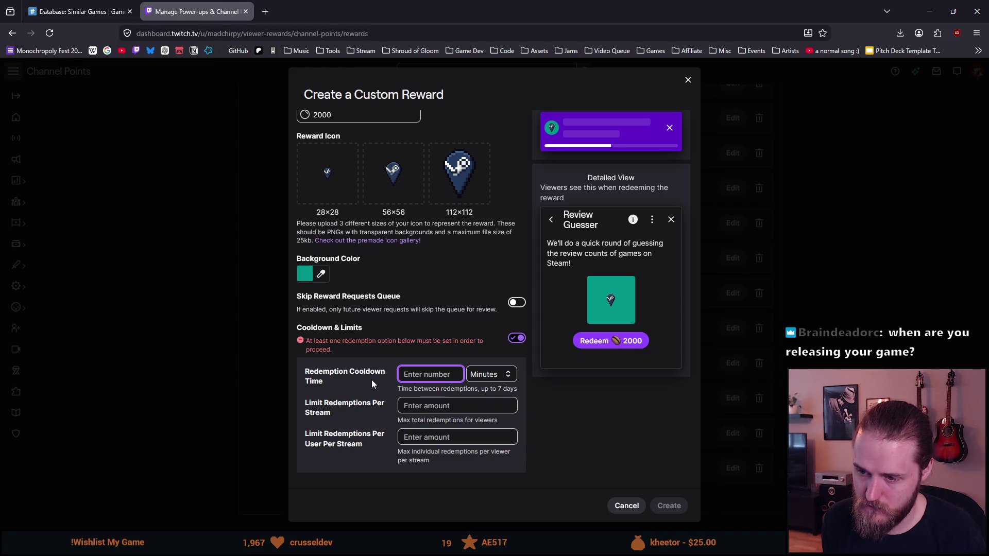
{"action": "type", "text": "120"}
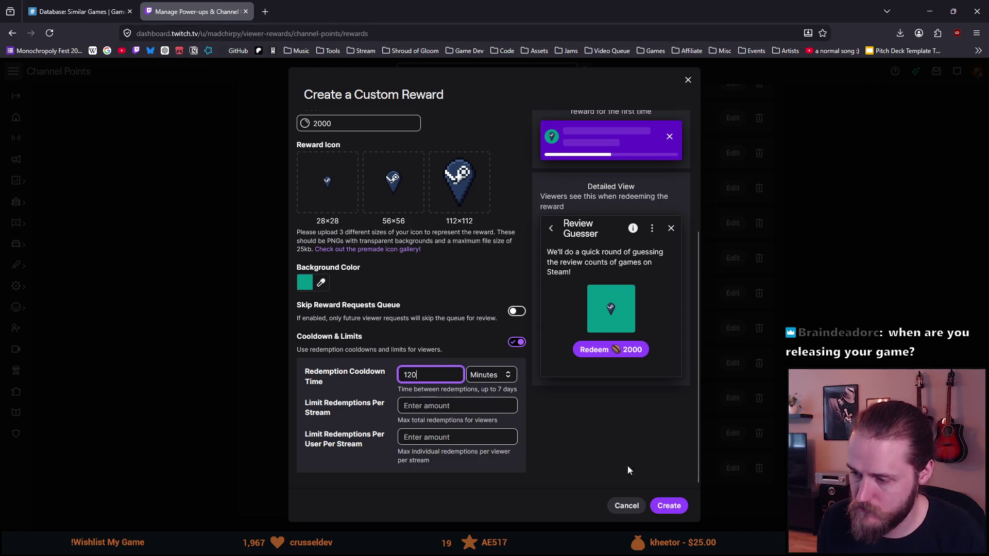
{"action": "left_click", "coordinate": [667, 505]}
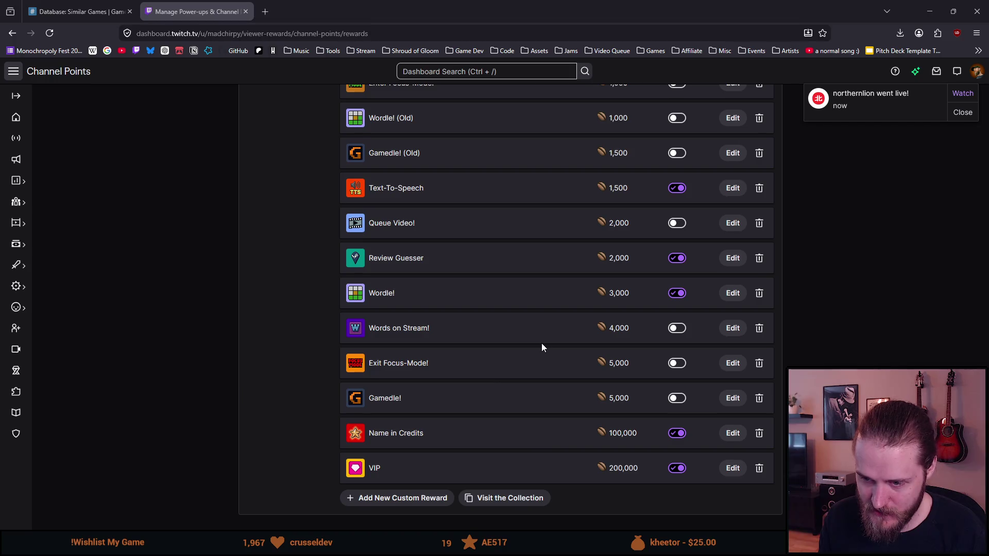
Scroll the rewards list to confirm Review Guesser is listed, enabled, at 2,000 points
{"action": "scroll", "coordinate": [542, 343], "scroll_direction": "up", "scroll_amount": 2}
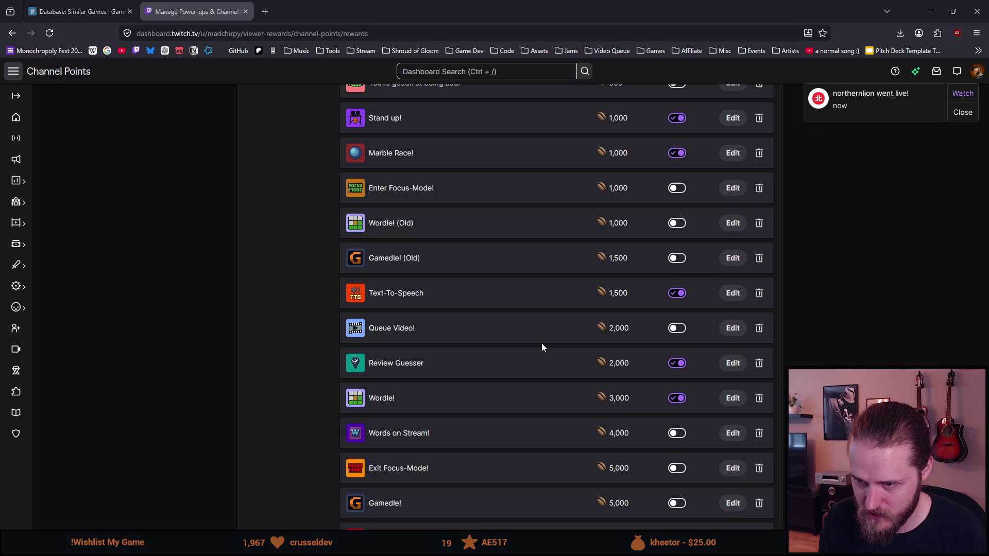
{"action": "scroll", "coordinate": [541, 342], "scroll_direction": "down", "scroll_amount": 2}
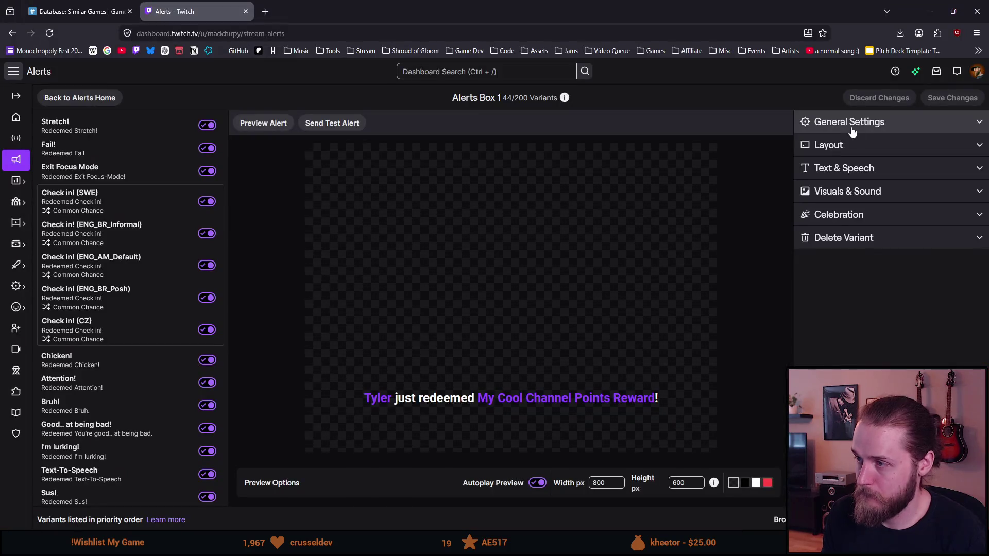
Expand the general settings of Alerts Box 1's Custom Point Redemption variant
{"action": "left_click", "coordinate": [851, 129]}
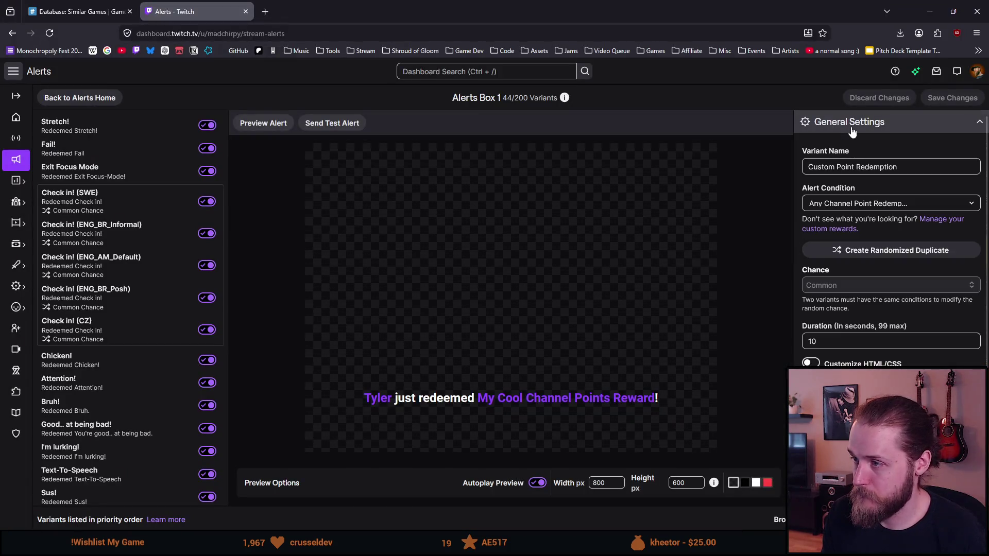
Name the variant 'Steam Guesser' and set its alert condition to the Review Guesser reward
{"action": "triple_click", "coordinate": [874, 164]}
{"action": "type", "text": "Steam Guesser"}
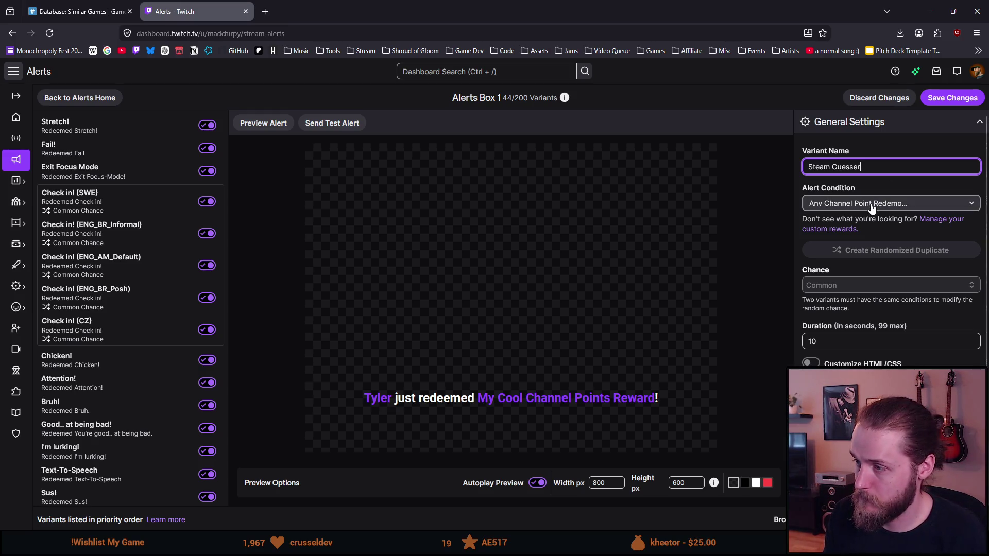
{"action": "left_click", "coordinate": [872, 206]}
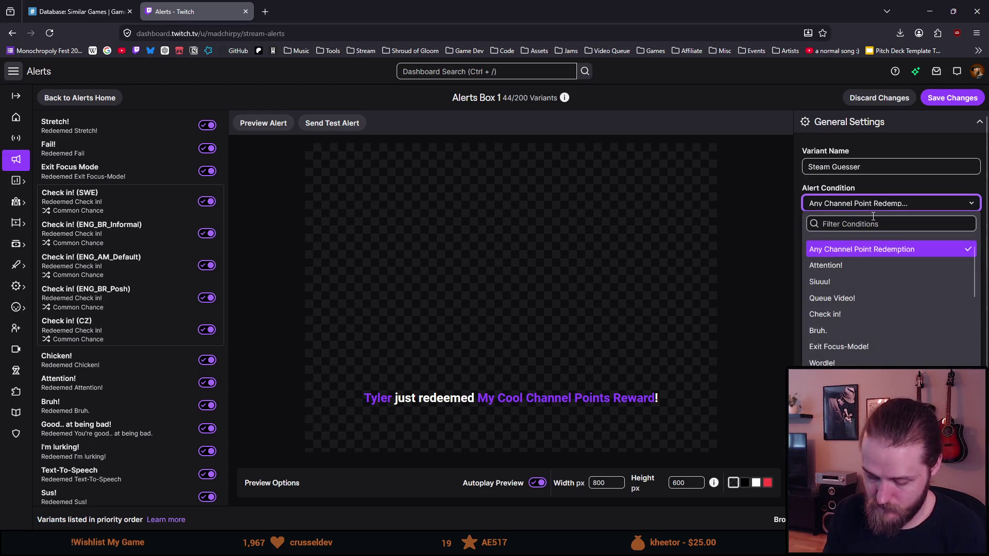
{"action": "left_click", "coordinate": [873, 223]}
{"action": "type", "text": "stea"}
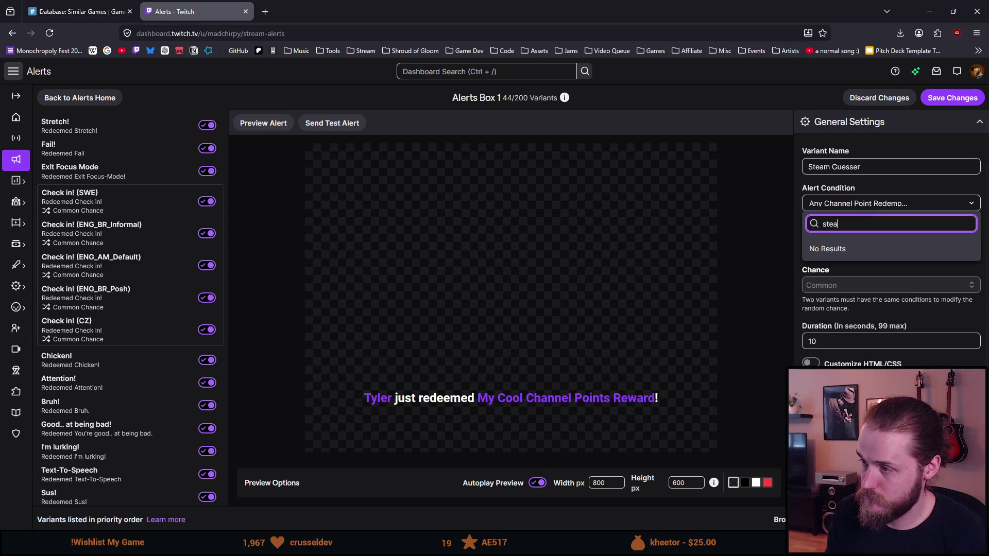
{"action": "key", "text": "BackSpace"}
{"action": "key", "text": "BackSpace"}
{"action": "key", "text": "BackSpace"}
{"action": "type", "text": "gues"}
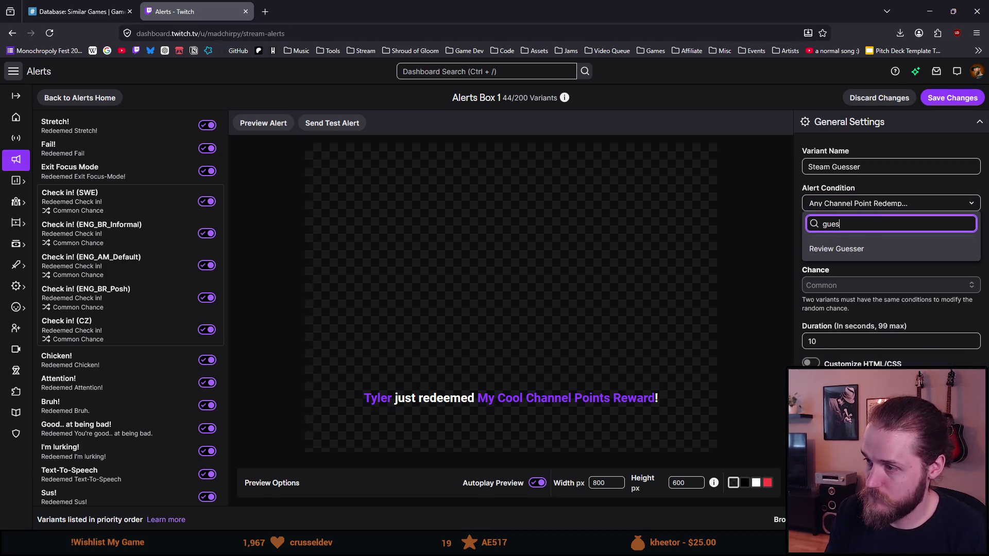
{"action": "left_click", "coordinate": [861, 250]}
Rename the variant to 'Review Guesser', then select the Wordle! variant
{"action": "double_click", "coordinate": [820, 168]}
{"action": "type", "text": "Review"}
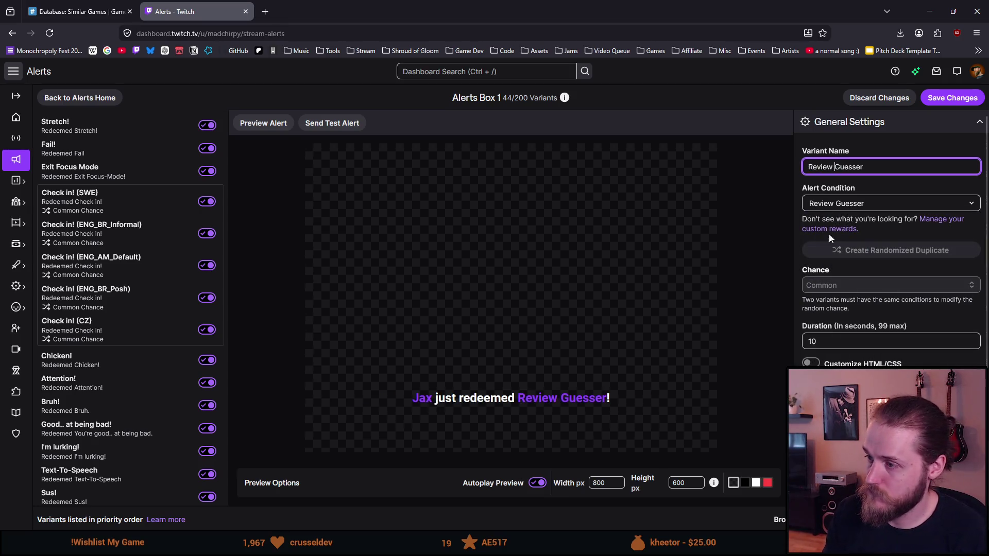
{"action": "scroll", "coordinate": [868, 346], "scroll_direction": "down", "scroll_amount": 1}
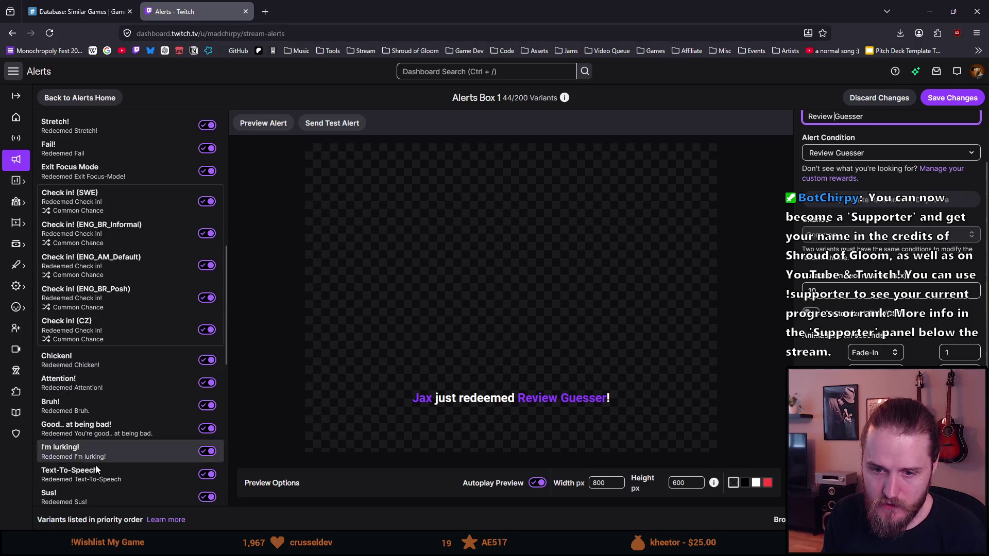
{"action": "scroll", "coordinate": [99, 474], "scroll_direction": "down", "scroll_amount": 10}
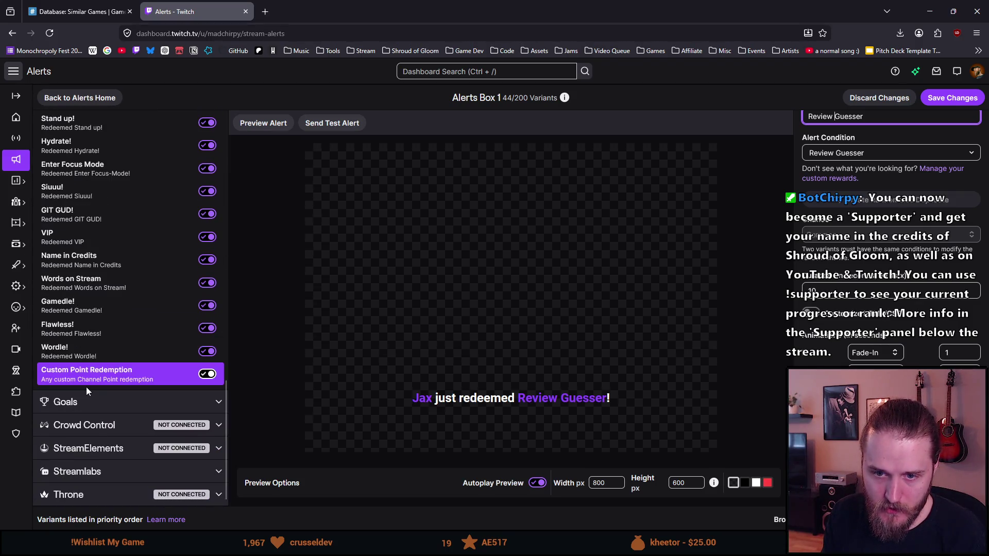
{"action": "left_click", "coordinate": [76, 354]}
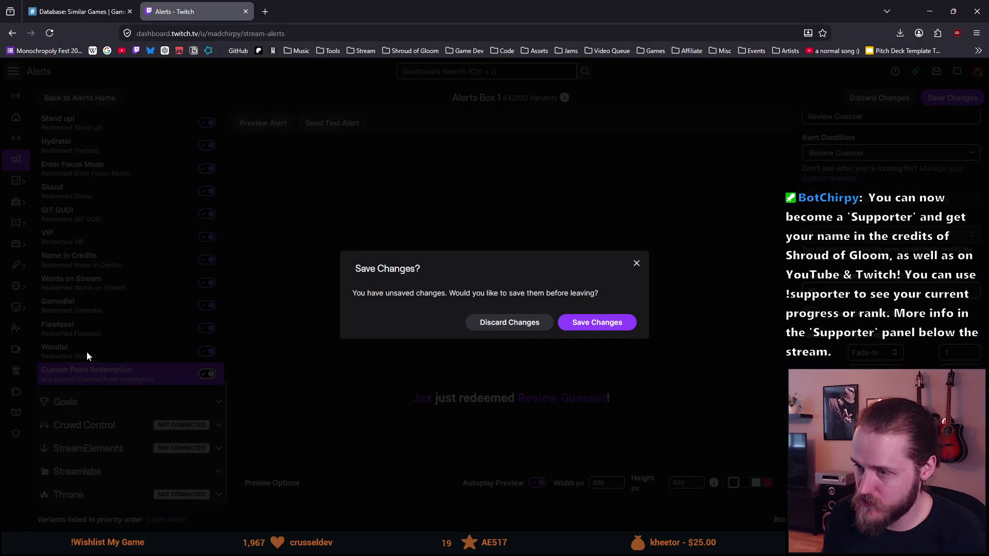
Save the pending Review Guesser variant changes
{"action": "left_click", "coordinate": [610, 323]}
{"action": "scroll", "coordinate": [99, 357], "scroll_direction": "up", "scroll_amount": 5}
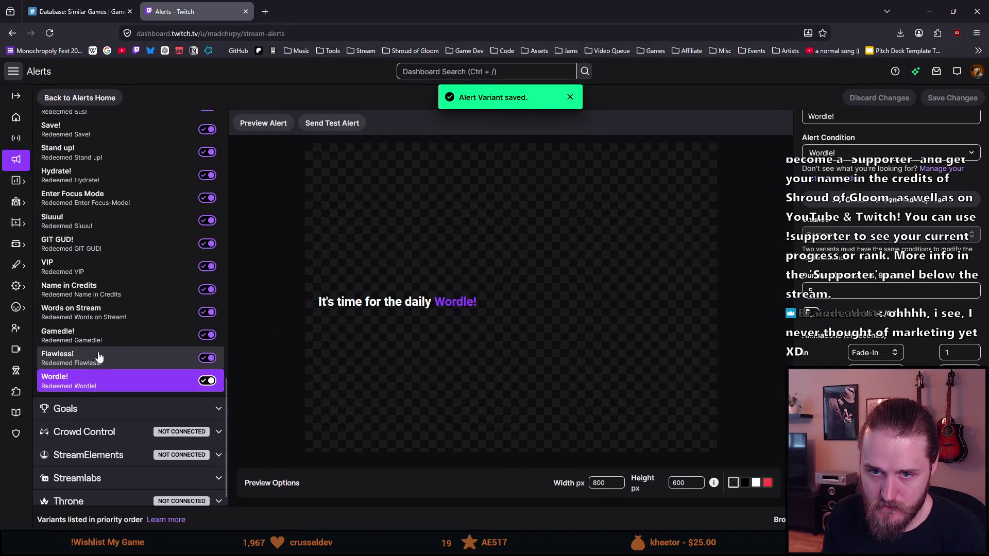
{"action": "scroll", "coordinate": [99, 357], "scroll_direction": "up", "scroll_amount": 6}
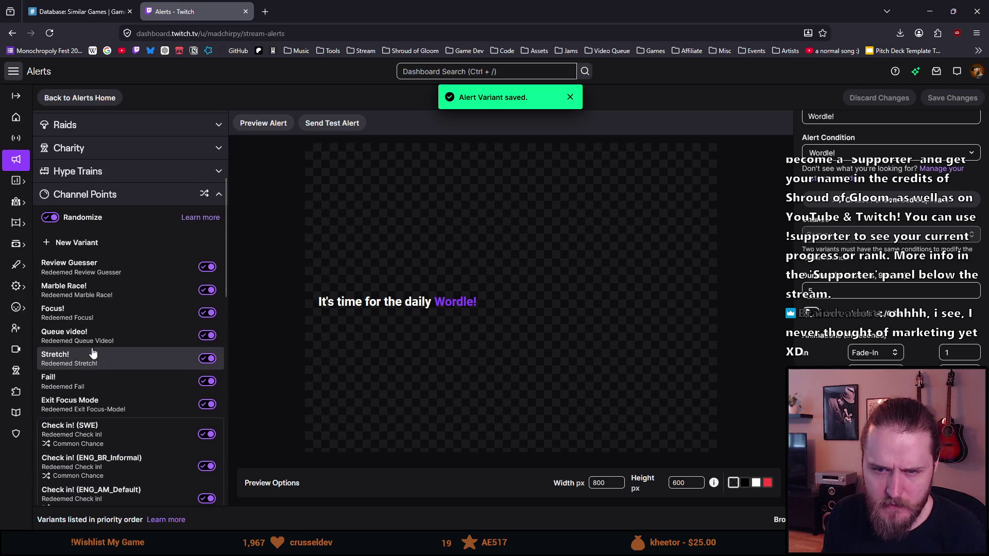
Look through the Marble Race! variant's settings, then return to Review Guesser
{"action": "left_click", "coordinate": [106, 290]}
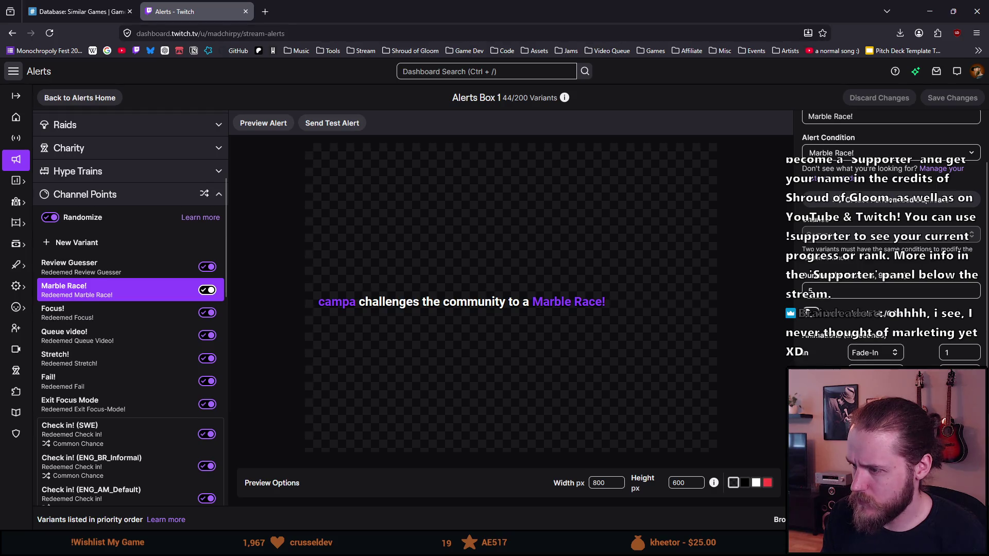
{"action": "scroll", "coordinate": [947, 318], "scroll_direction": "down", "scroll_amount": 5}
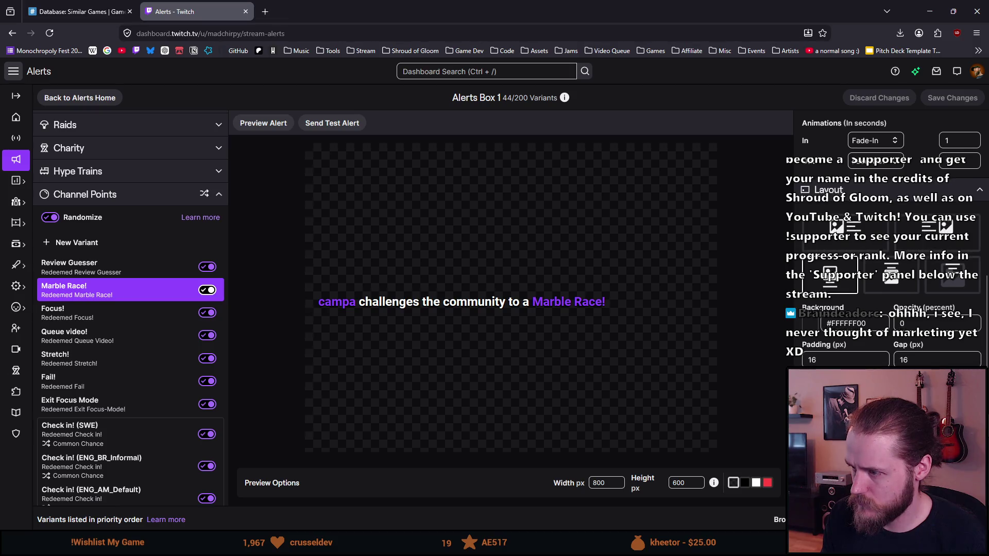
{"action": "scroll", "coordinate": [891, 237], "scroll_direction": "down", "scroll_amount": 3}
{"action": "scroll", "coordinate": [891, 237], "scroll_direction": "down", "scroll_amount": 4}
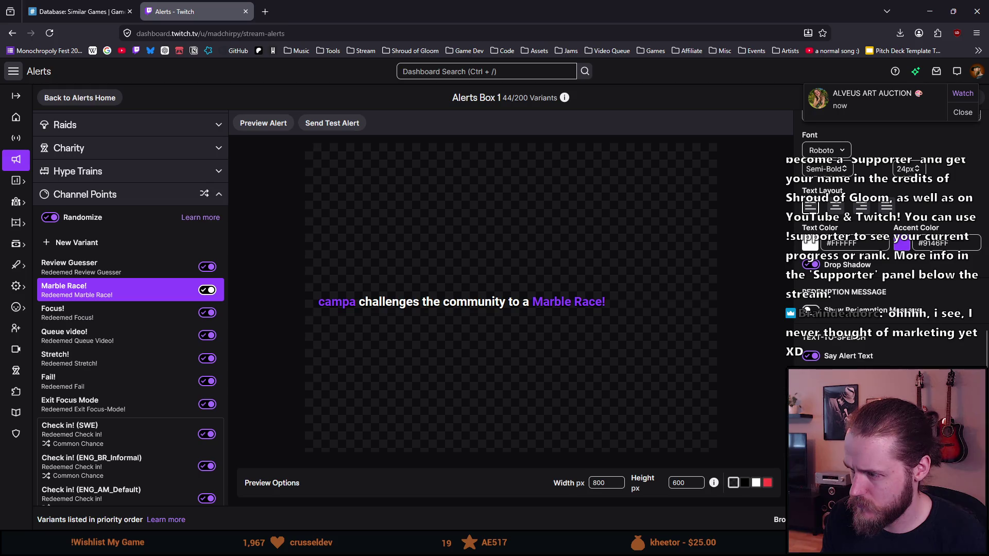
{"action": "scroll", "coordinate": [891, 237], "scroll_direction": "down", "scroll_amount": 2}
{"action": "scroll", "coordinate": [891, 237], "scroll_direction": "down", "scroll_amount": 1}
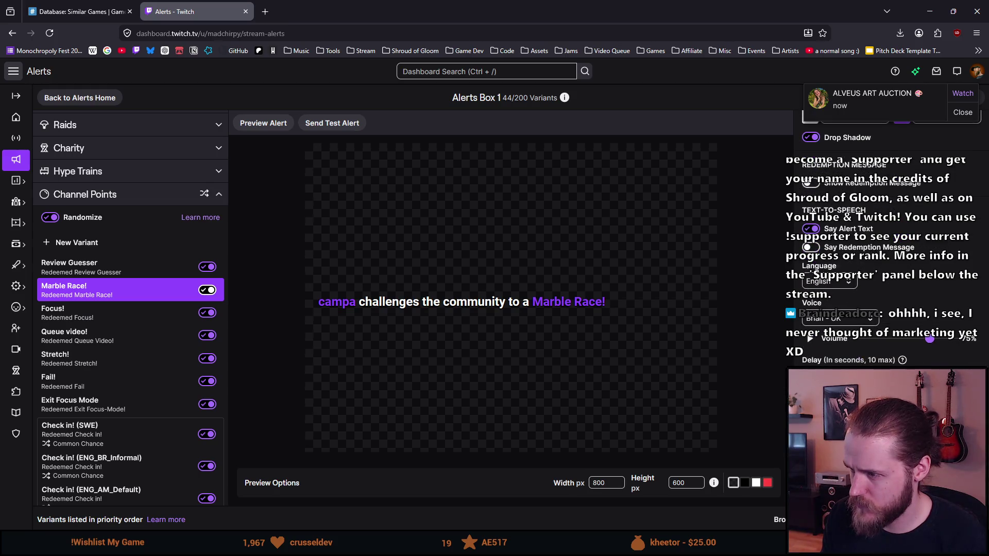
{"action": "left_click", "coordinate": [54, 266]}
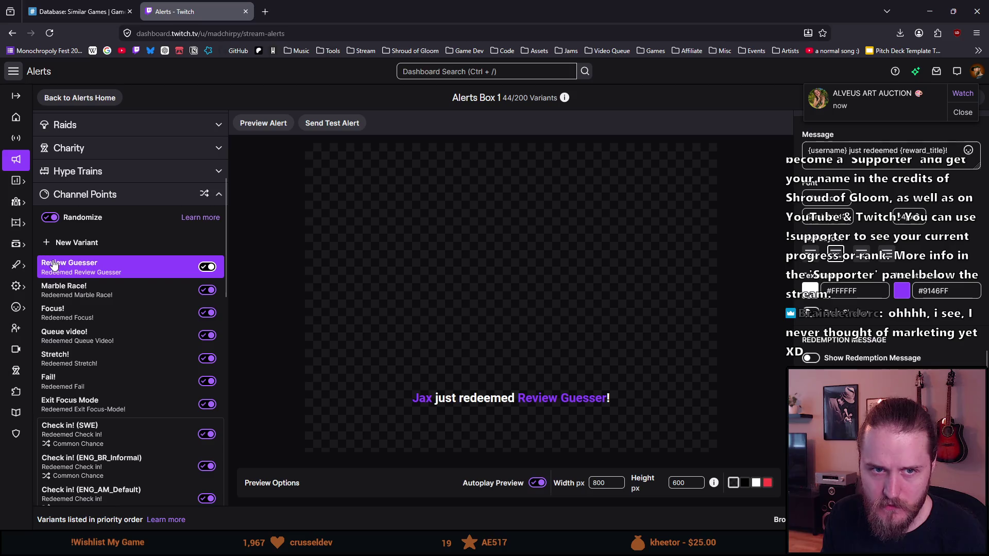
Replace the alert message with 'It's time for {reward_title}!'
{"action": "scroll", "coordinate": [859, 218], "scroll_direction": "up", "scroll_amount": 5}
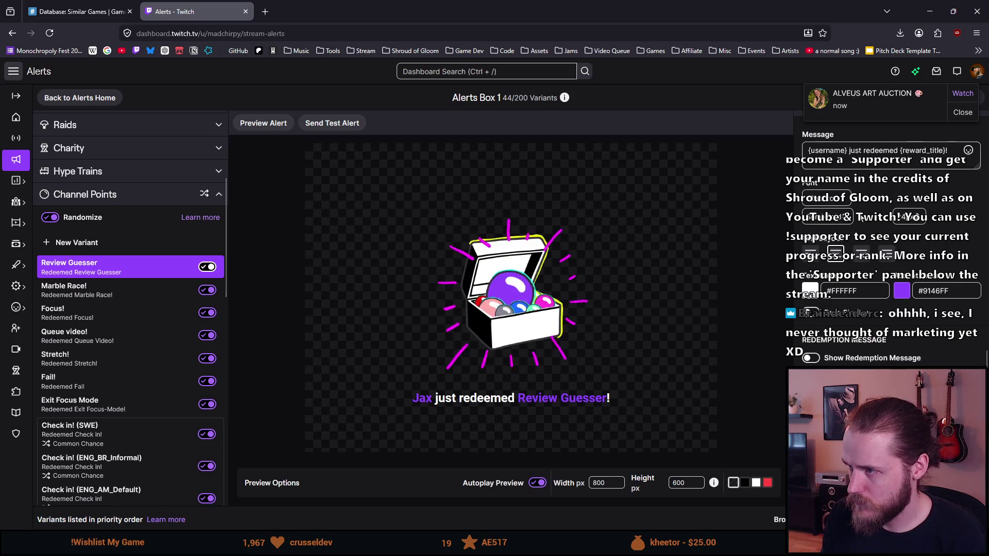
{"action": "scroll", "coordinate": [859, 218], "scroll_direction": "up", "scroll_amount": 5}
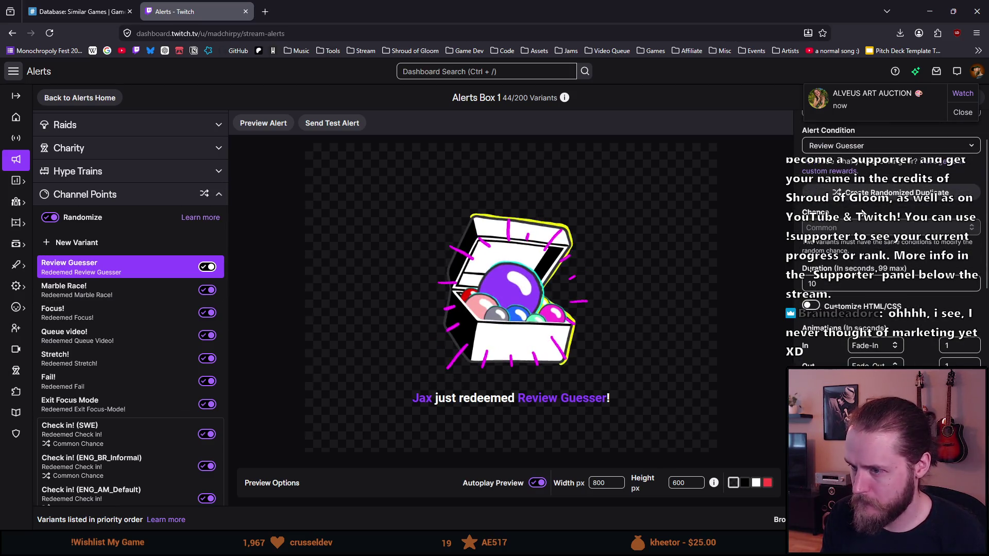
{"action": "scroll", "coordinate": [961, 241], "scroll_direction": "down", "scroll_amount": 3}
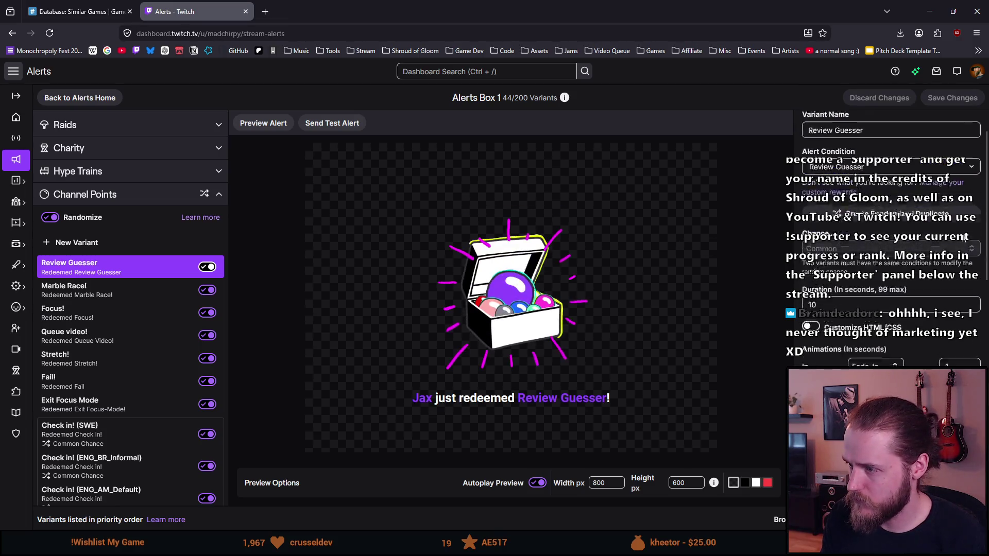
{"action": "scroll", "coordinate": [961, 241], "scroll_direction": "down", "scroll_amount": 2}
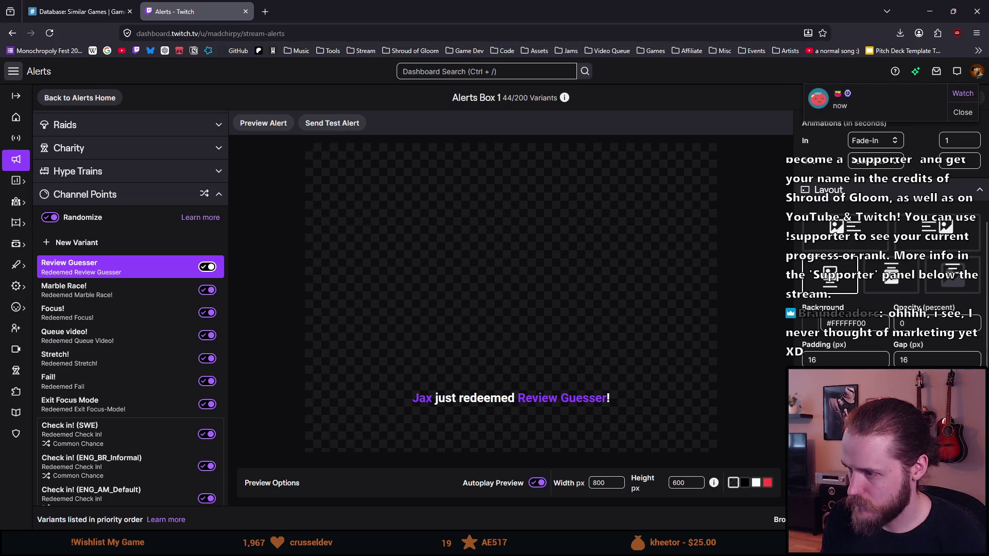
{"action": "scroll", "coordinate": [891, 243], "scroll_direction": "down", "scroll_amount": 2}
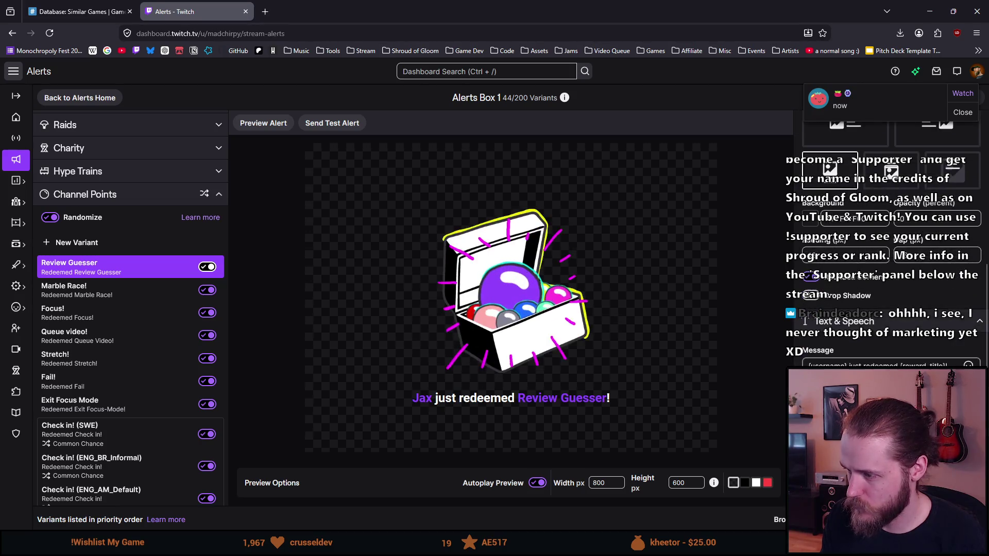
{"action": "left_click", "coordinate": [891, 364]}
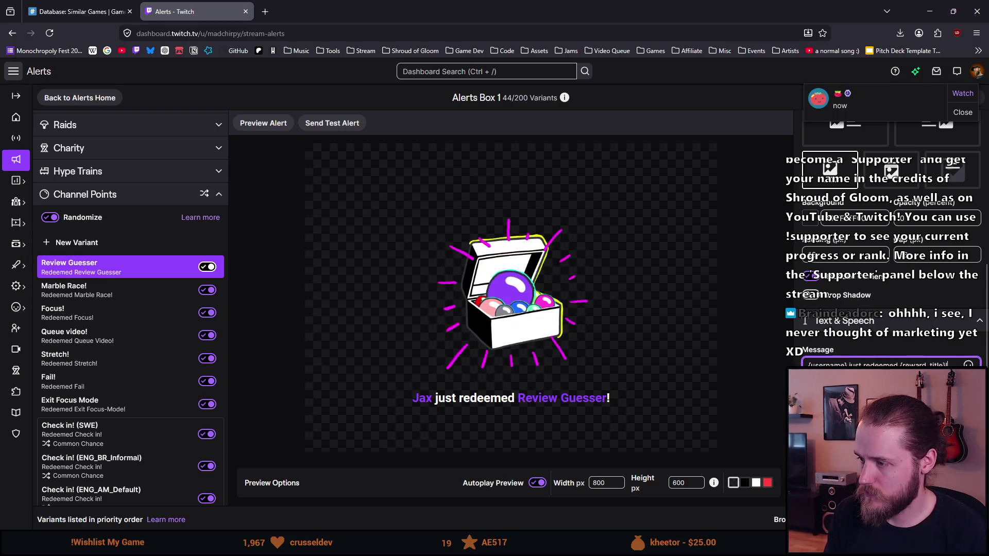
{"action": "key", "text": "ctrl+BackSpace"}
{"action": "key", "text": "ctrl+BackSpace"}
{"action": "key", "text": "ctrl+BackSpace"}
{"action": "type", "text": "It!"}
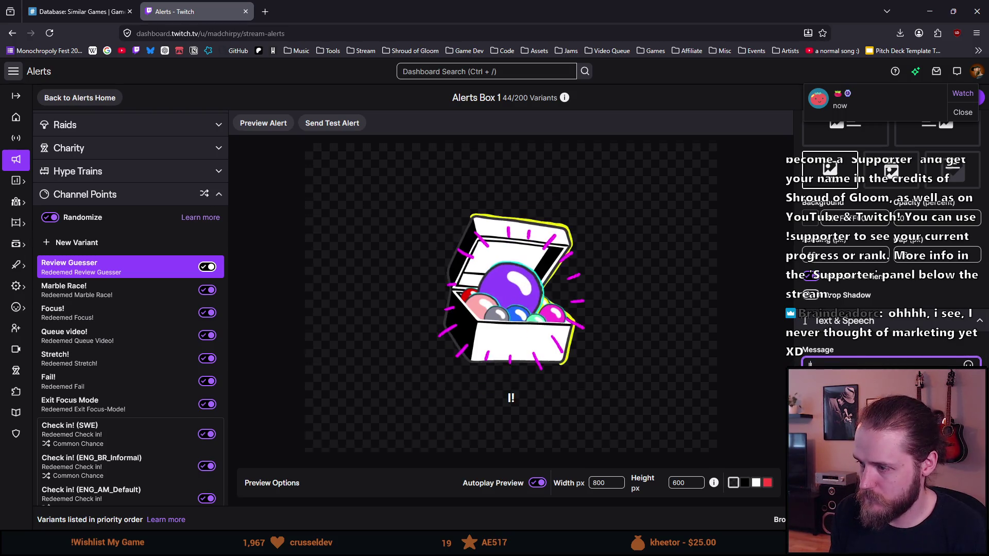
{"action": "type", "text": "'s time for"}
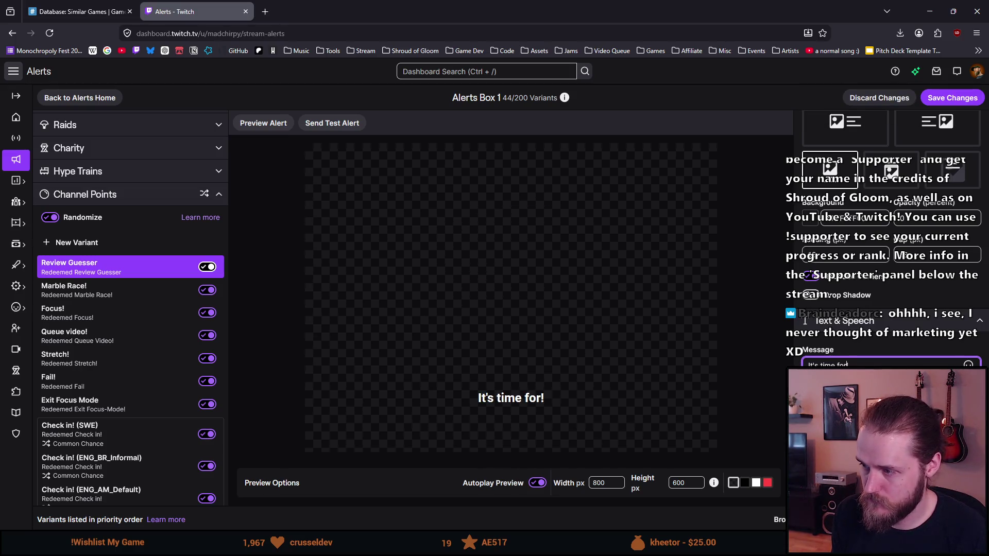
{"action": "type", "text": " {}"}
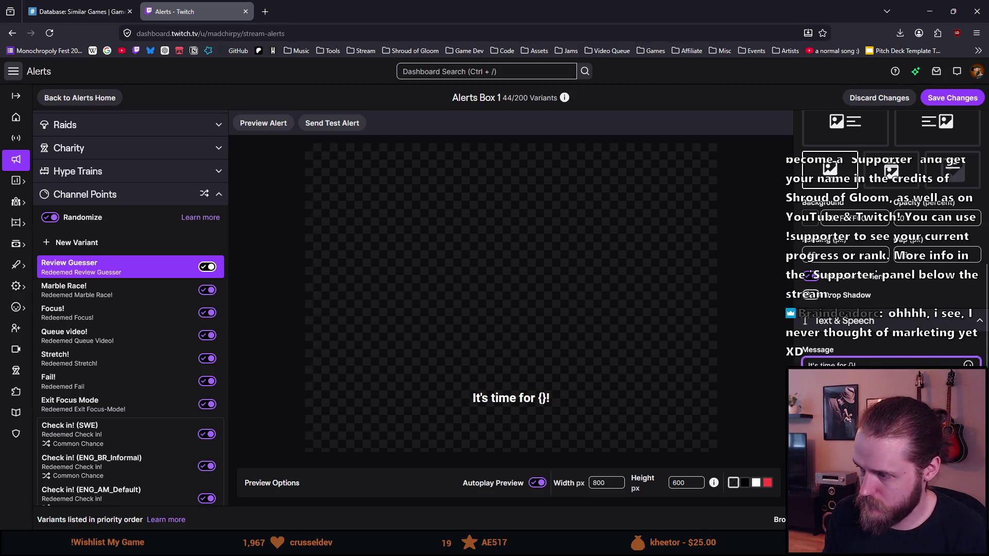
{"action": "type", "text": "(reward_title)"}
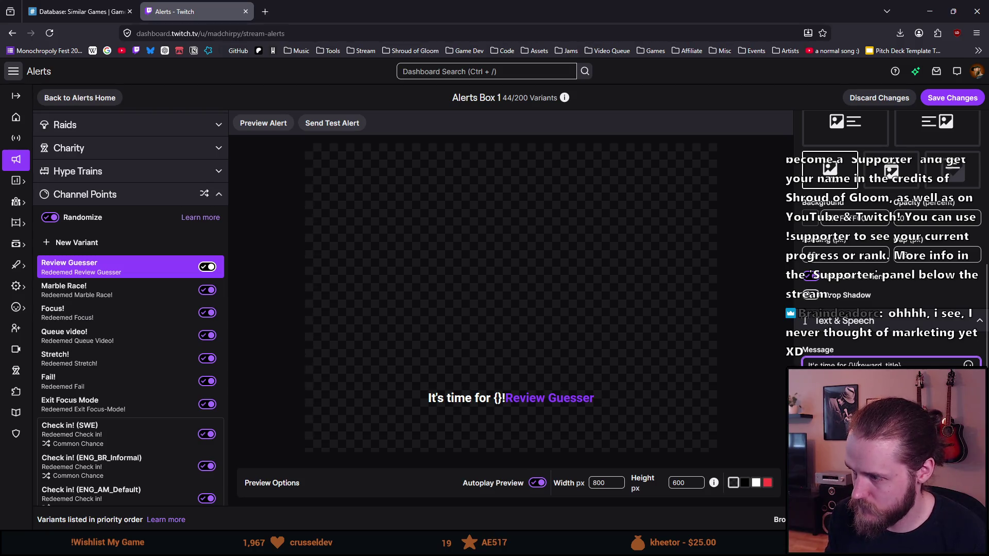
{"action": "key", "text": "BackSpace"}
{"action": "key", "text": "BackSpace"}
{"action": "key", "text": "BackSpace"}
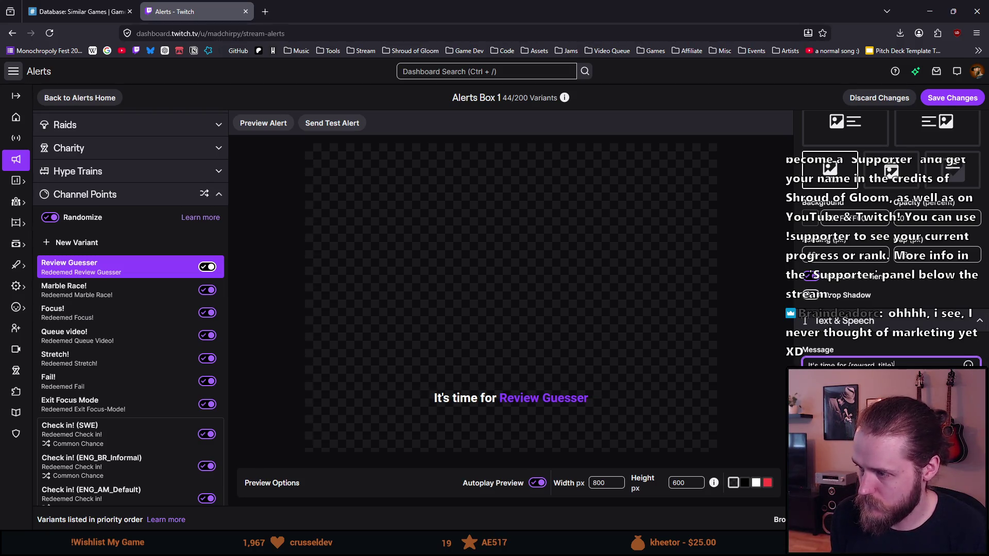
{"action": "key", "text": "End"}
{"action": "type", "text": "!"}
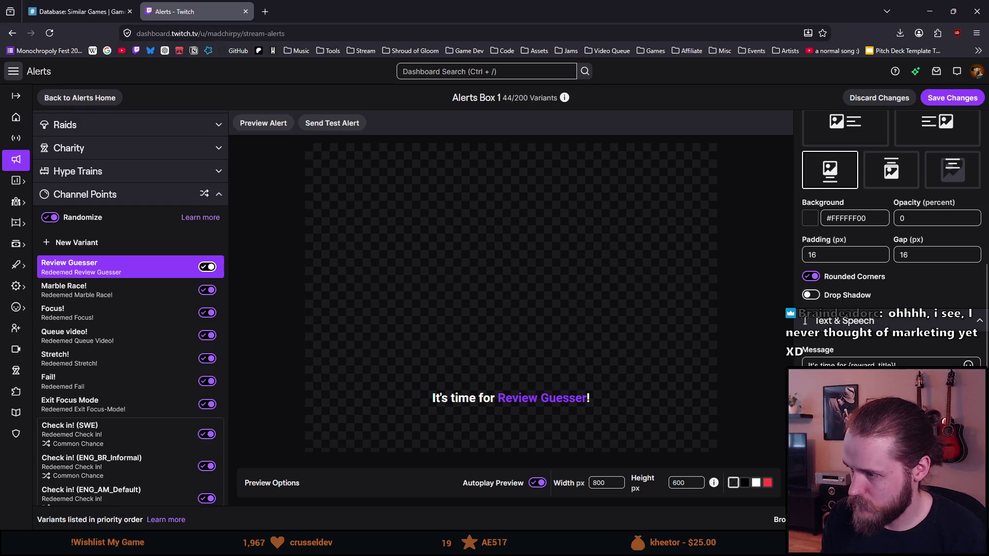
Save the updated Review Guesser alert message
{"action": "scroll", "coordinate": [891, 232], "scroll_direction": "down", "scroll_amount": 1}
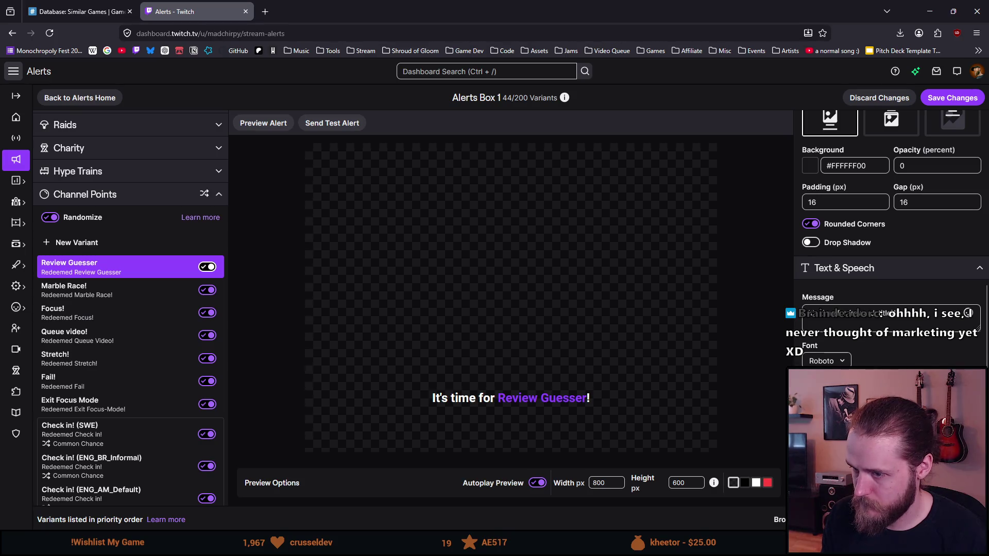
{"action": "scroll", "coordinate": [891, 232], "scroll_direction": "down", "scroll_amount": 3}
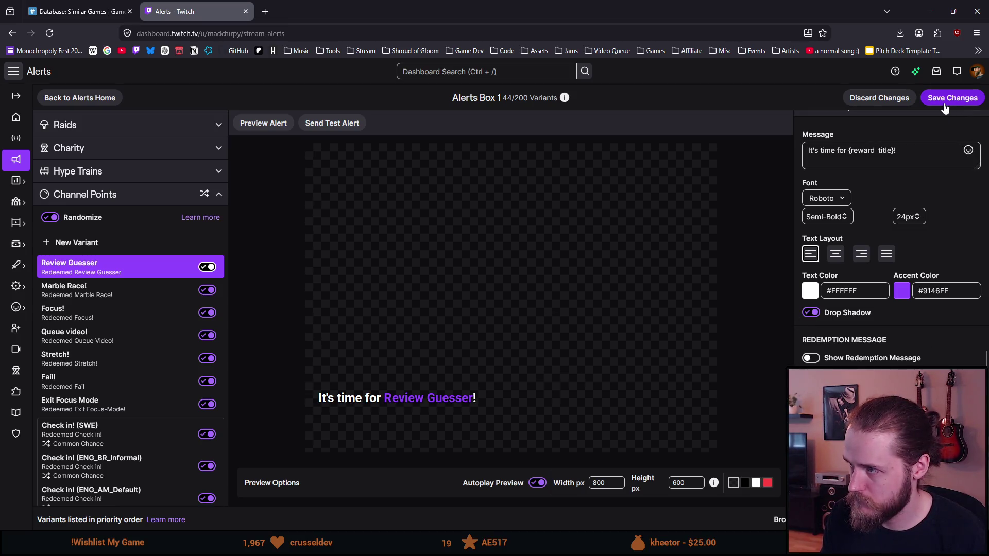
{"action": "left_click", "coordinate": [100, 289]}
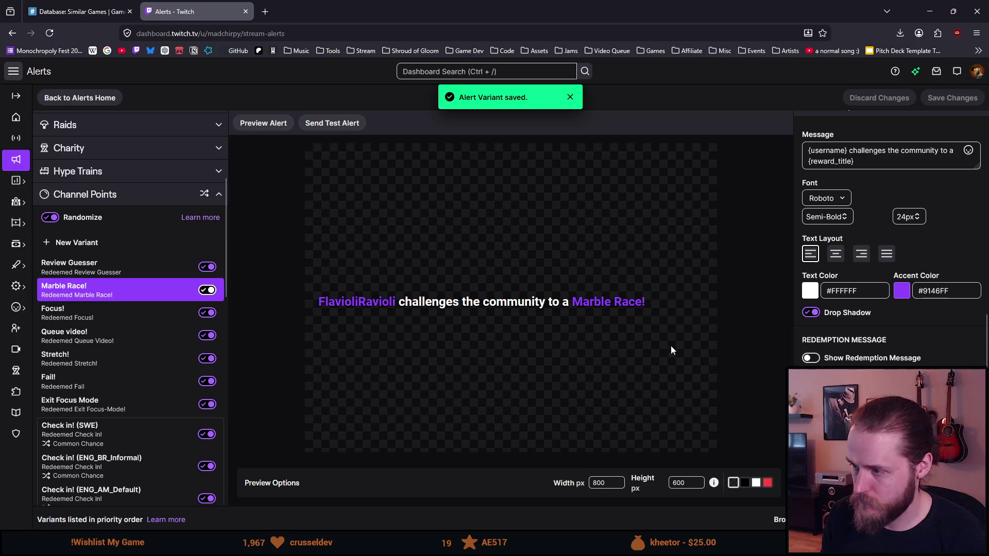